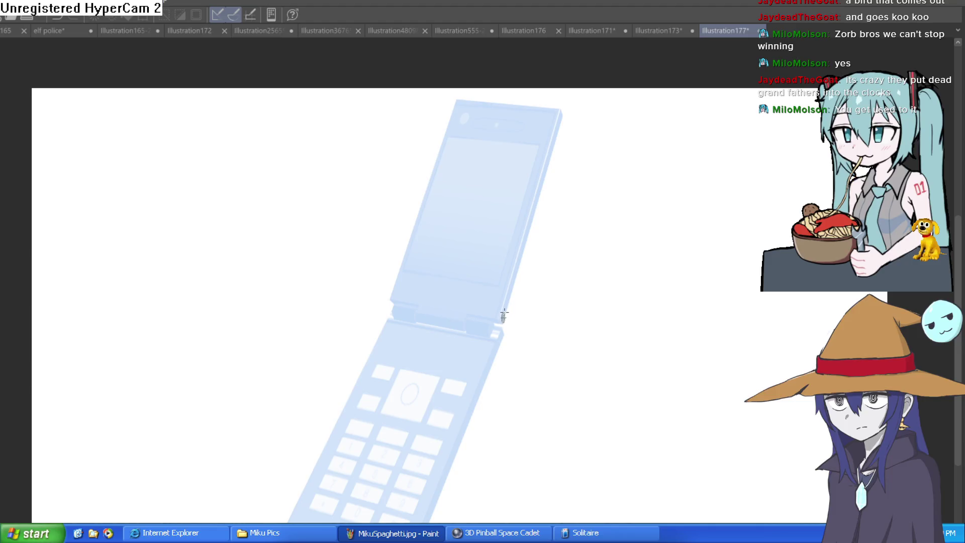
# Step: Remove the stray guides, then trace thin purple straight lines along both phone halves' right and left edges
pyautogui.hotkey('ctrl', 'z')
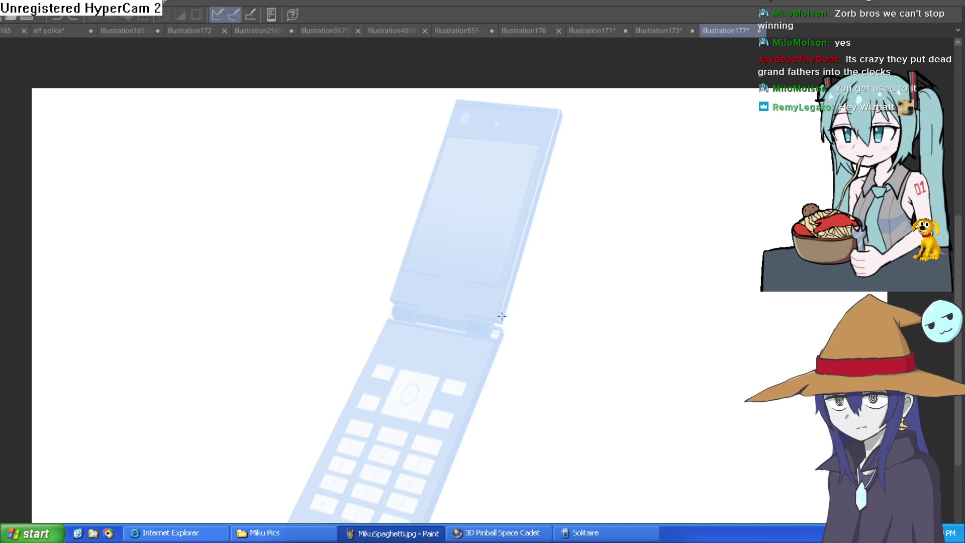
pyautogui.moveTo(502, 321); pyautogui.dragTo(561, 113)
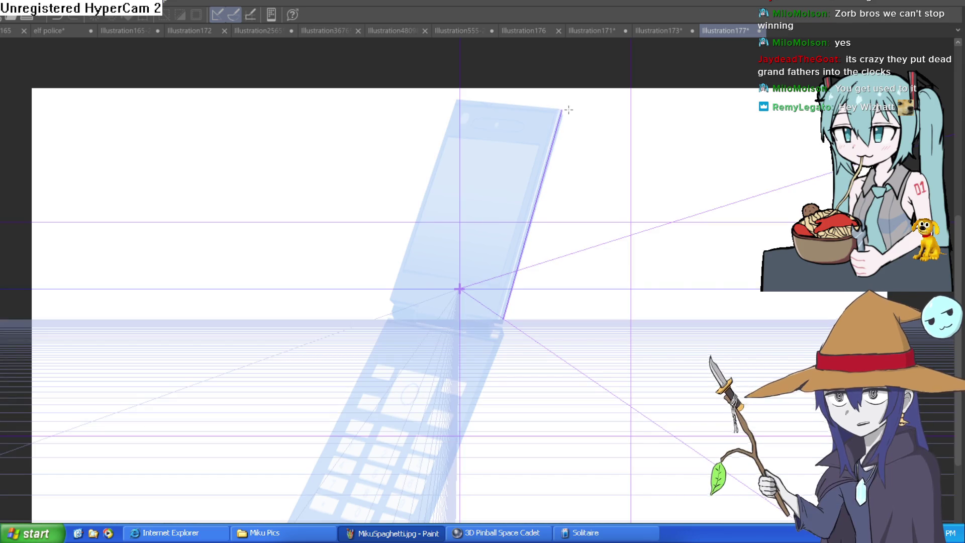
pyautogui.hotkey('ctrl', 'z')
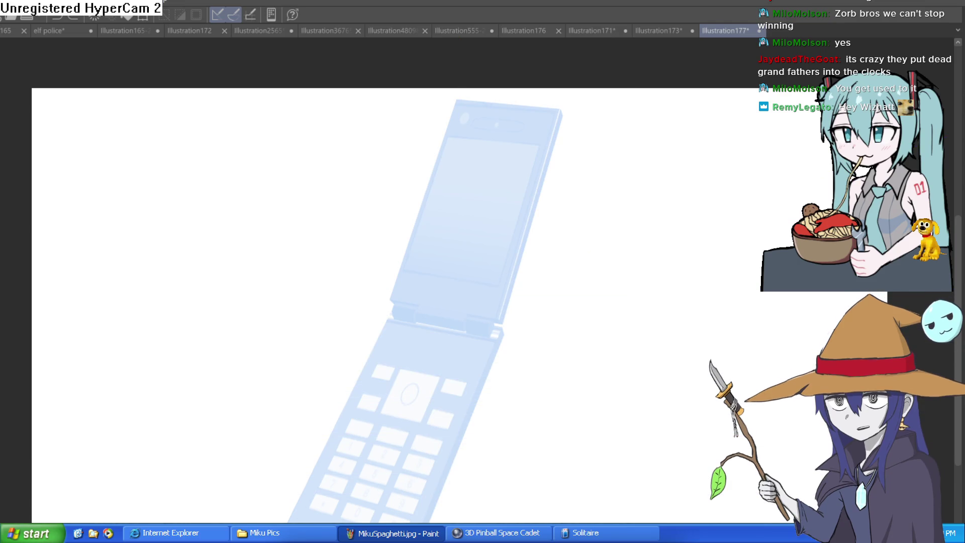
pyautogui.moveTo(503, 319)
pyautogui.mouseDown()
pyautogui.moveTo(564, 110)
pyautogui.moveTo(456, 101)
pyautogui.moveTo(391, 298)
pyautogui.moveTo(503, 322)
pyautogui.mouseUp()
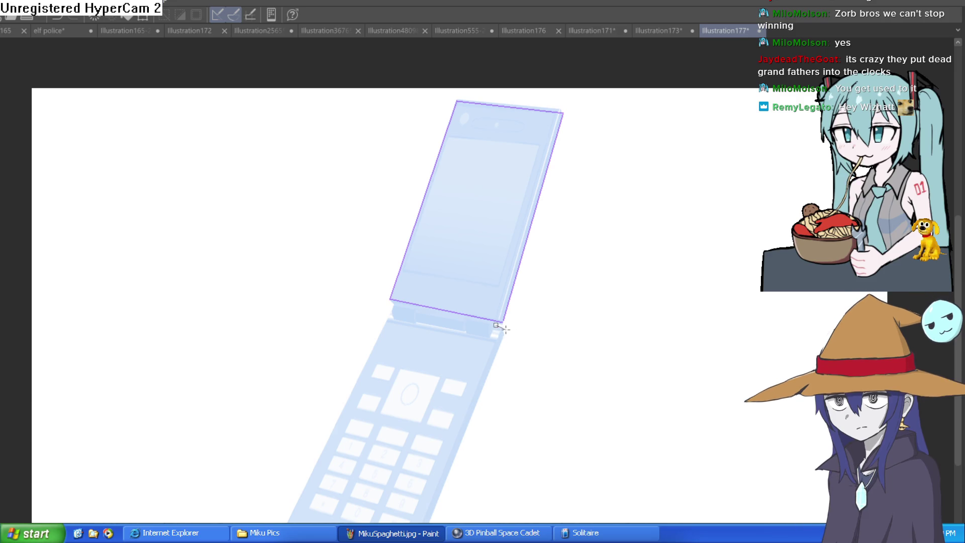
pyautogui.moveTo(428, 522); pyautogui.dragTo(504, 329)
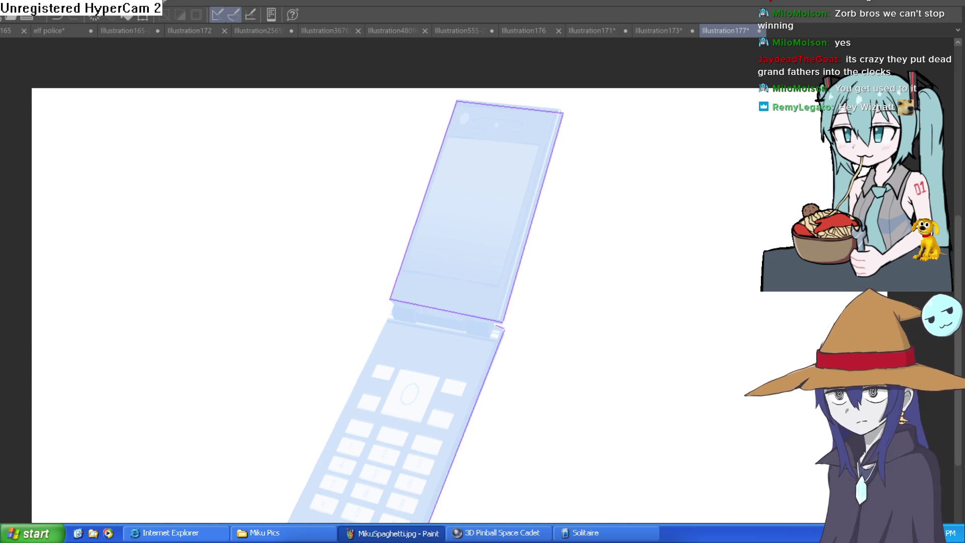
pyautogui.moveTo(287, 522)
pyautogui.mouseDown()
pyautogui.moveTo(320, 431)
pyautogui.moveTo(386, 320)
pyautogui.moveTo(503, 340)
pyautogui.mouseUp()
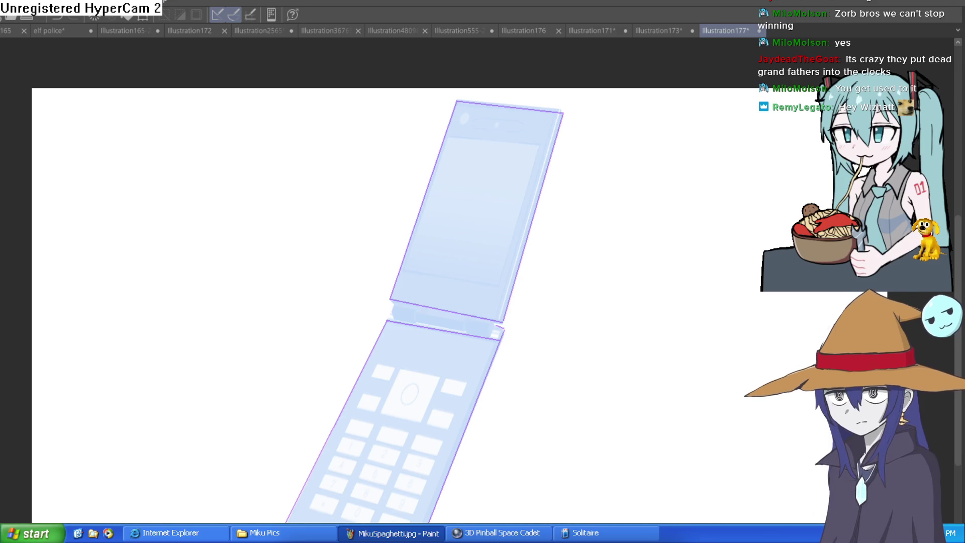
# Step: Ink the upper half's left and bottom edges and the lower half's edges thickly, then go to 'elf police'
pyautogui.moveTo(390, 297)
pyautogui.mouseDown()
pyautogui.moveTo(418, 198)
pyautogui.moveTo(465, 98)
pyautogui.moveTo(564, 112)
pyautogui.moveTo(502, 324)
pyautogui.mouseUp()
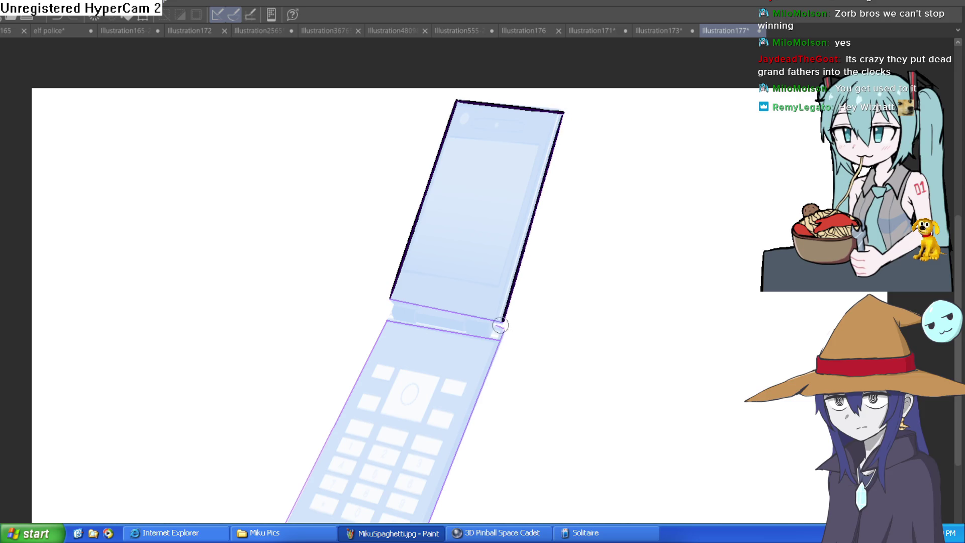
pyautogui.moveTo(391, 300)
pyautogui.mouseDown()
pyautogui.moveTo(502, 321)
pyautogui.moveTo(429, 522)
pyautogui.mouseUp()
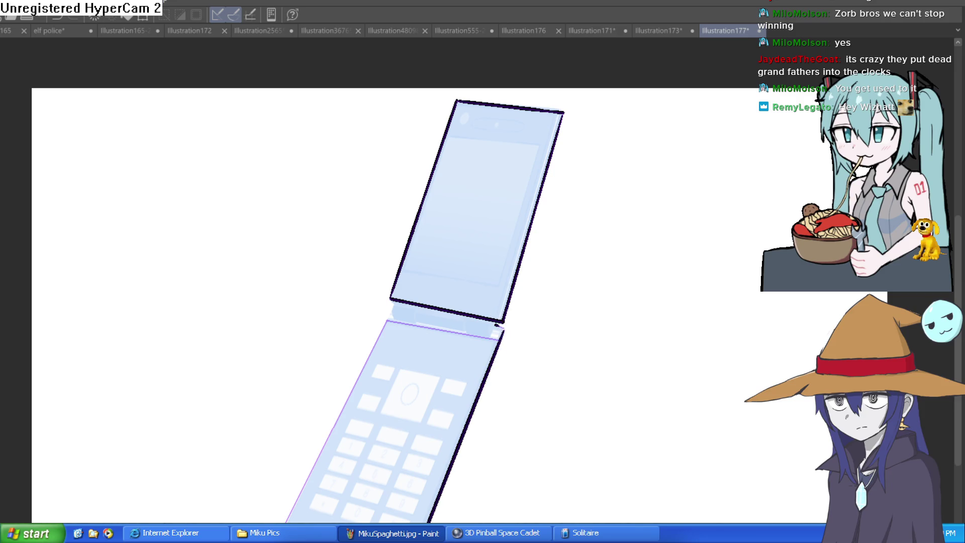
pyautogui.moveTo(285, 521)
pyautogui.mouseDown()
pyautogui.moveTo(386, 320)
pyautogui.moveTo(502, 337)
pyautogui.mouseUp()
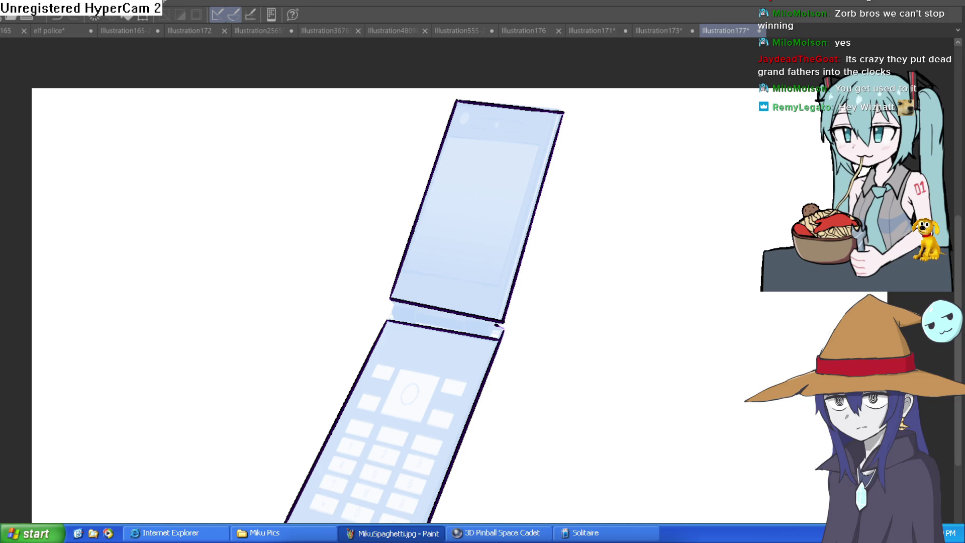
pyautogui.click(76, 31)
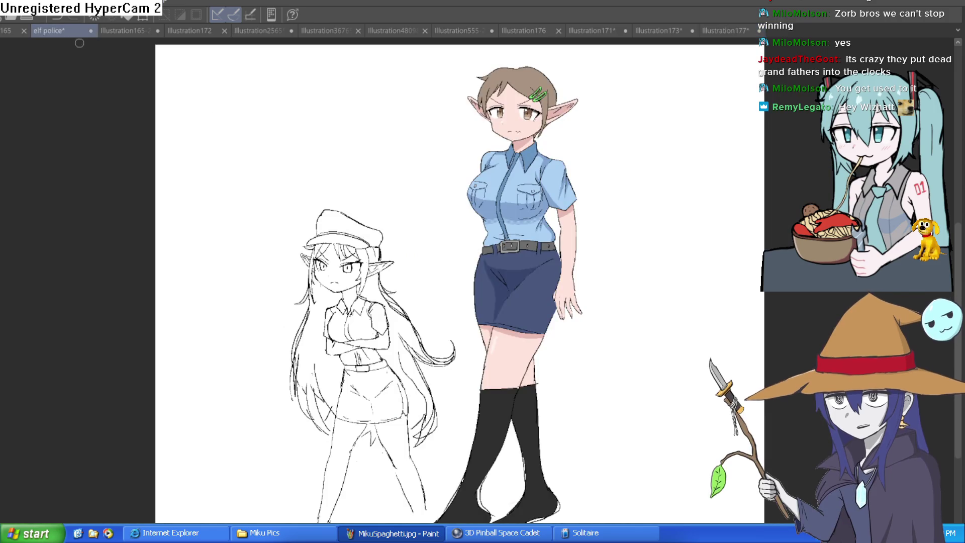
# Step: Frame the sketched elf, lasso loosely around it, then switch to the Illustration165-2 artwork
pyautogui.scroll(5, 267, 254)
pyautogui.scroll(-5, 639, 338)
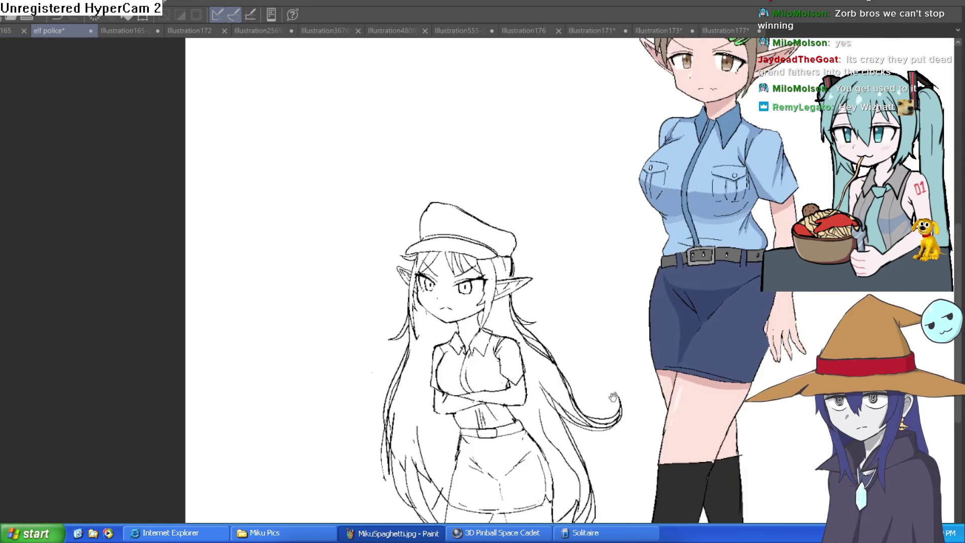
pyautogui.moveTo(614, 397)
pyautogui.mouseDown()
pyautogui.moveTo(583, 285)
pyautogui.moveTo(548, 342)
pyautogui.mouseUp()
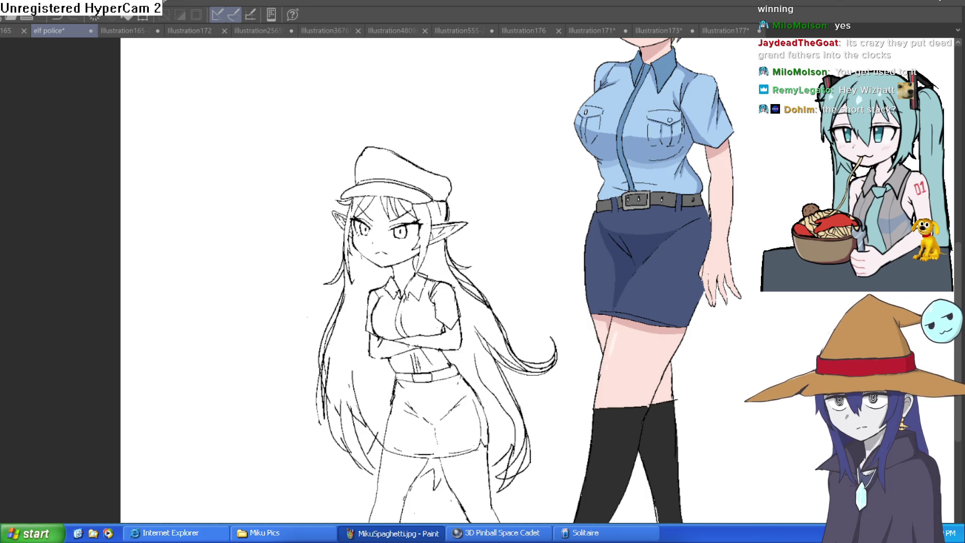
pyautogui.scroll(-1, 538, 171)
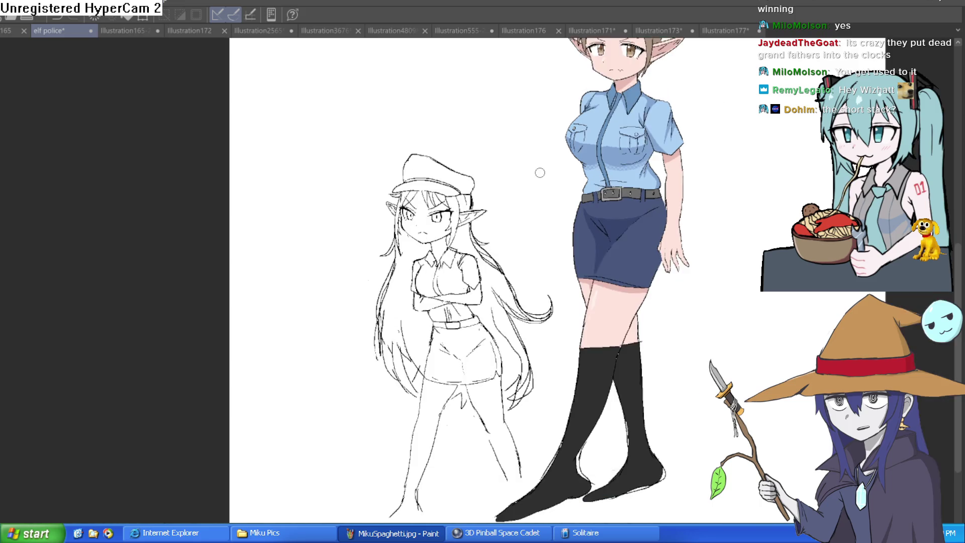
pyautogui.moveTo(553, 166)
pyautogui.mouseDown()
pyautogui.moveTo(441, 275)
pyautogui.moveTo(420, 243)
pyautogui.mouseUp()
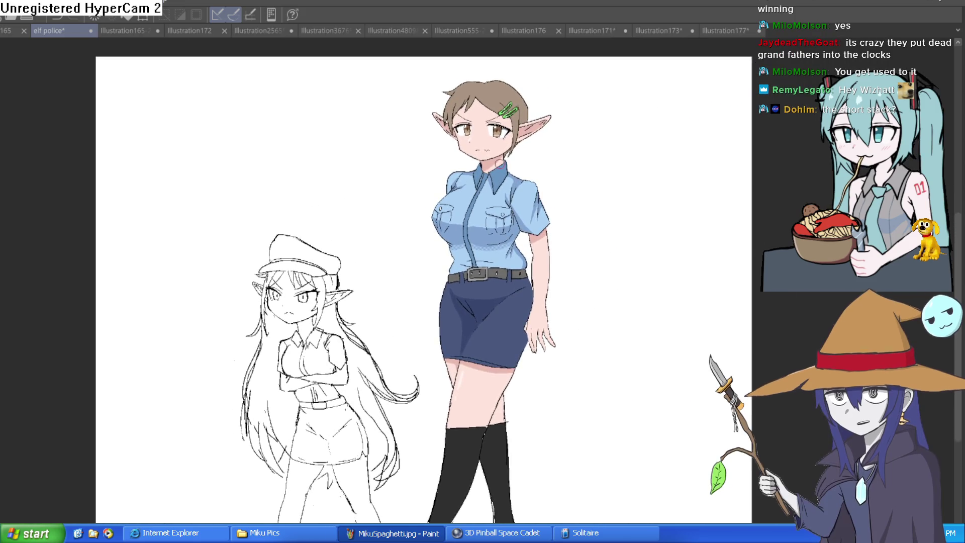
pyautogui.scroll(3, 501, 153)
pyautogui.scroll(3, 501, 154)
pyautogui.moveTo(419, 320)
pyautogui.mouseDown()
pyautogui.moveTo(472, 410)
pyautogui.moveTo(651, 287)
pyautogui.moveTo(725, 97)
pyautogui.mouseUp()
pyautogui.scroll(-3, 658, 129)
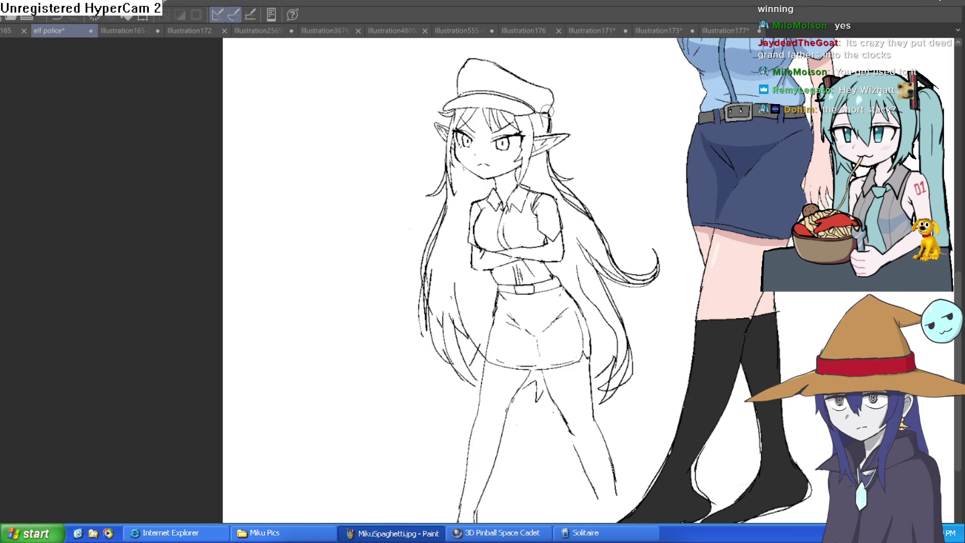
pyautogui.moveTo(610, 108)
pyautogui.mouseDown()
pyautogui.moveTo(667, 209)
pyautogui.moveTo(672, 348)
pyautogui.moveTo(636, 480)
pyautogui.moveTo(602, 522)
pyautogui.mouseUp()
pyautogui.moveTo(362, 491)
pyautogui.mouseDown()
pyautogui.moveTo(336, 167)
pyautogui.moveTo(477, 38)
pyautogui.moveTo(625, 102)
pyautogui.mouseUp()
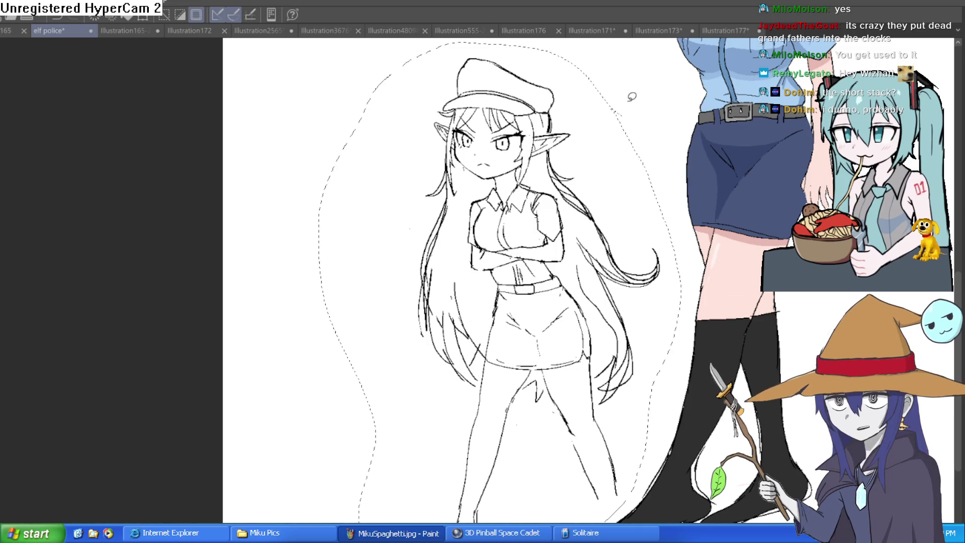
pyautogui.click(133, 31)
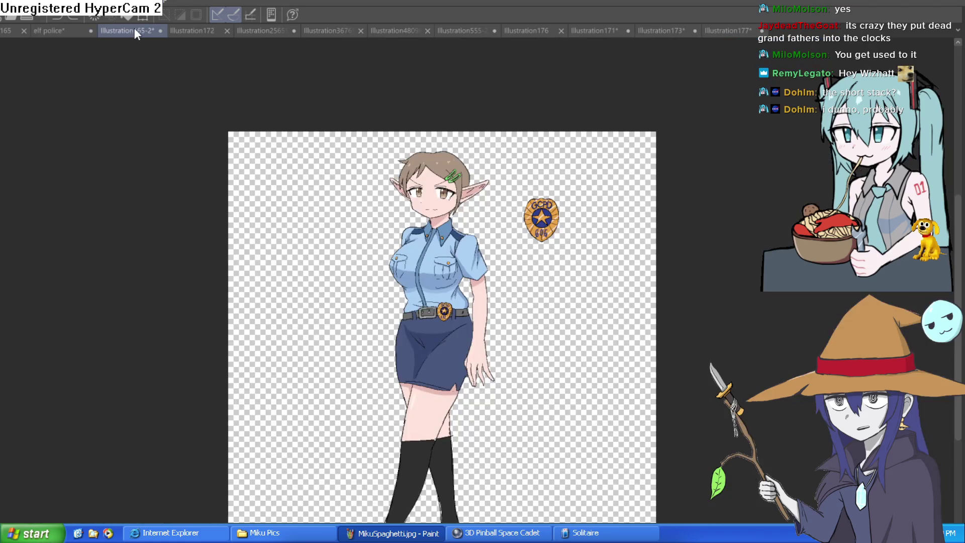
# Step: Cycle through the open drawings, past the room sketch and Wren, to the character lineup
pyautogui.click(204, 29)
pyautogui.click(270, 29)
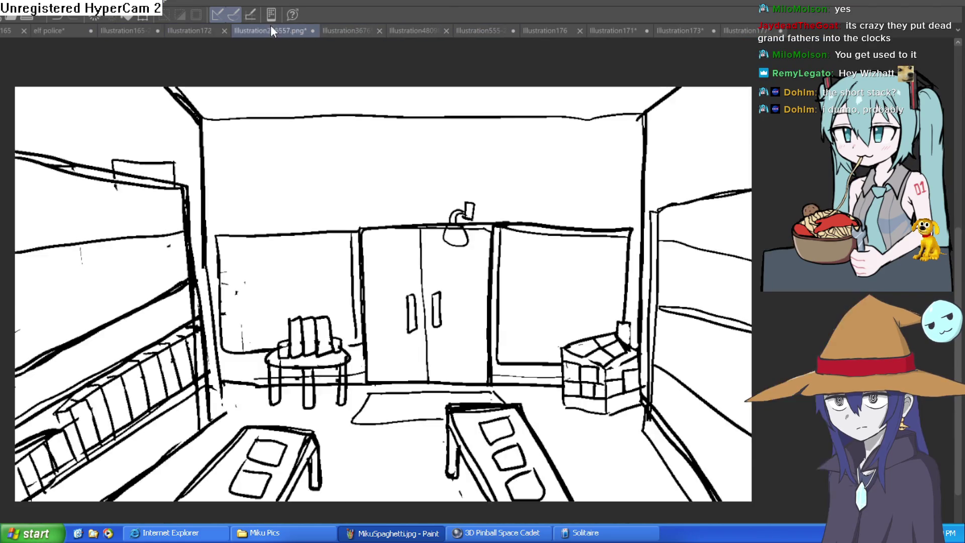
pyautogui.click(367, 32)
pyautogui.click(447, 33)
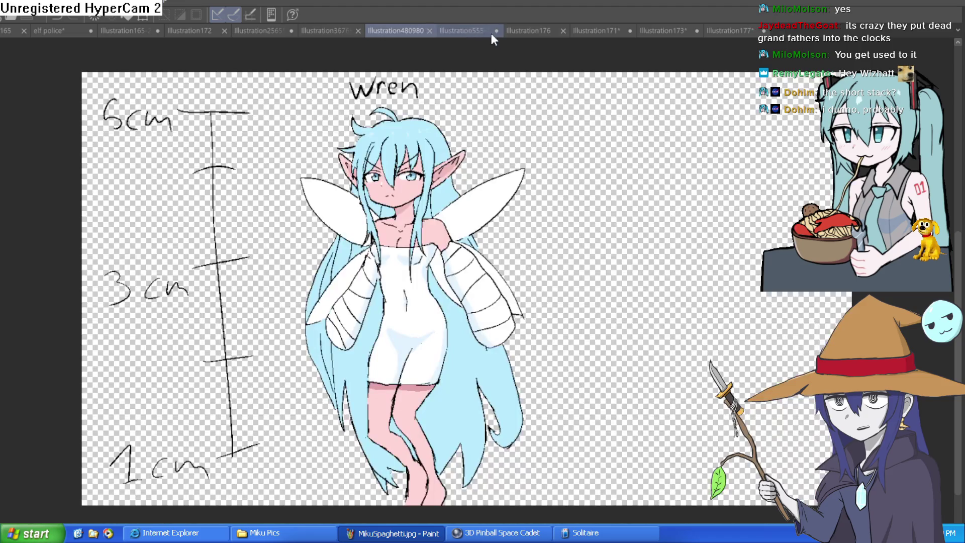
pyautogui.click(485, 34)
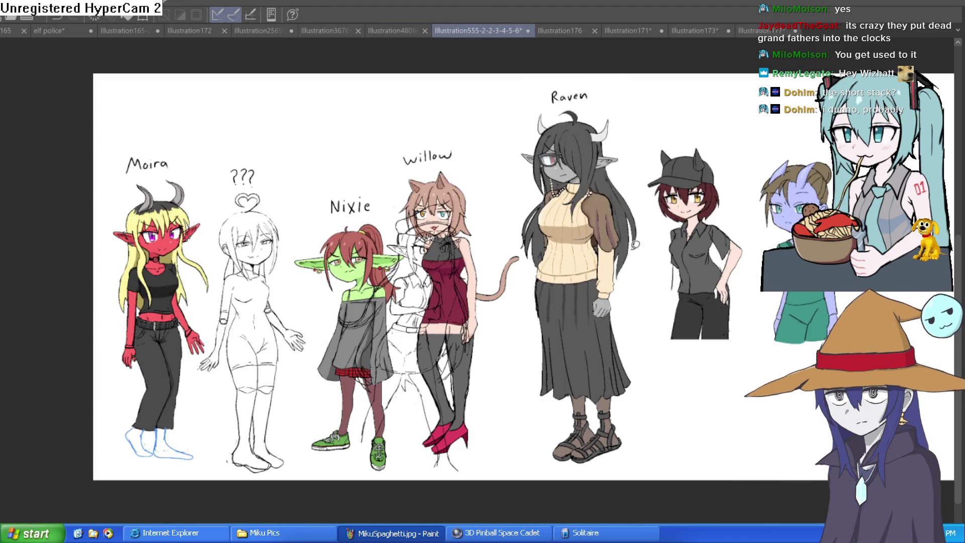
# Step: Move the stray sketch figure behind Willow, delete it, and return to Illustration177
pyautogui.hotkey('ctrl', 't')
pyautogui.moveTo(444, 340)
pyautogui.mouseDown()
pyautogui.moveTo(317, 312)
pyautogui.moveTo(299, 373)
pyautogui.moveTo(373, 375)
pyautogui.moveTo(165, 373)
pyautogui.moveTo(369, 378)
pyautogui.moveTo(549, 367)
pyautogui.moveTo(682, 342)
pyautogui.moveTo(439, 349)
pyautogui.mouseUp()
pyautogui.press('Delete')
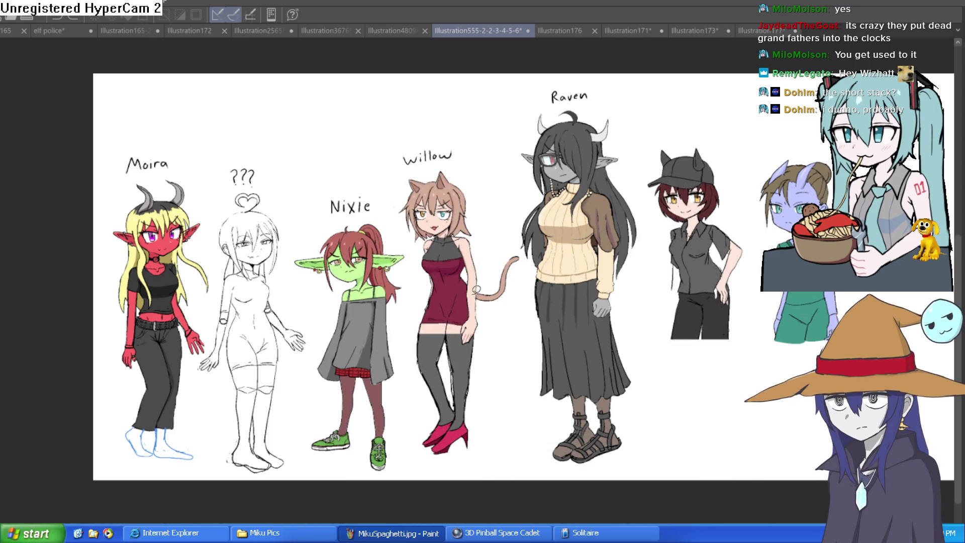
pyautogui.click(743, 32)
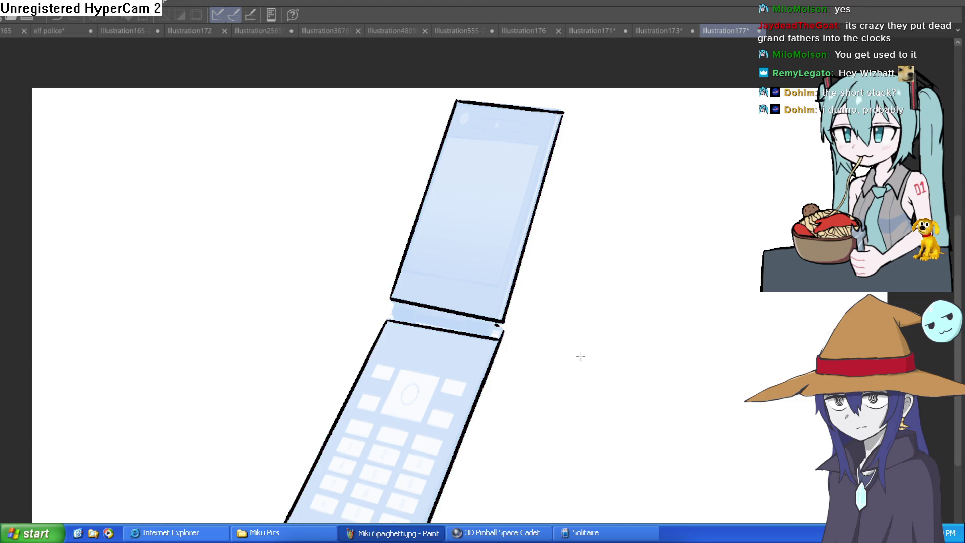
# Step: Outline the central square navigation key with thin purple polylines, undoing stray strokes, then zoom out
pyautogui.moveTo(400, 370); pyautogui.dragTo(441, 370)
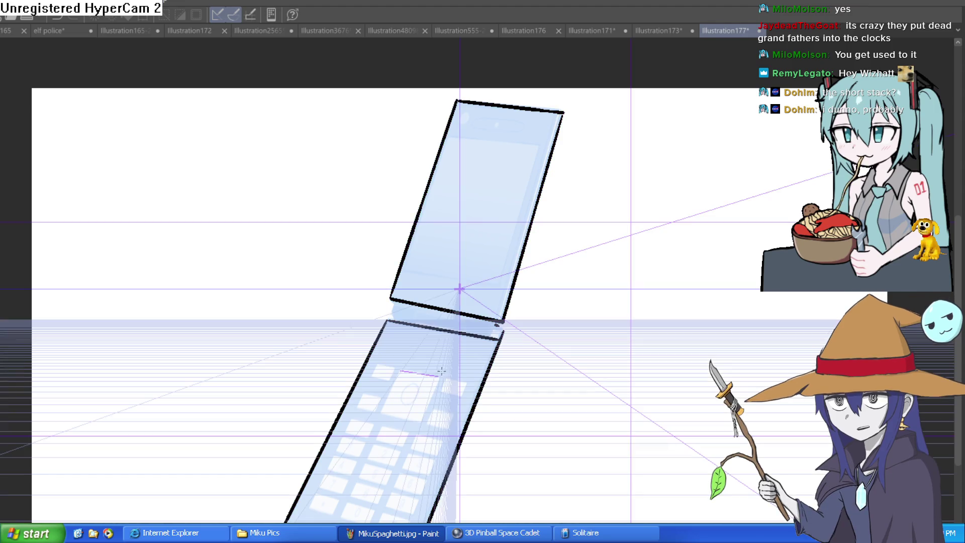
pyautogui.hotkey('ctrl', 'z')
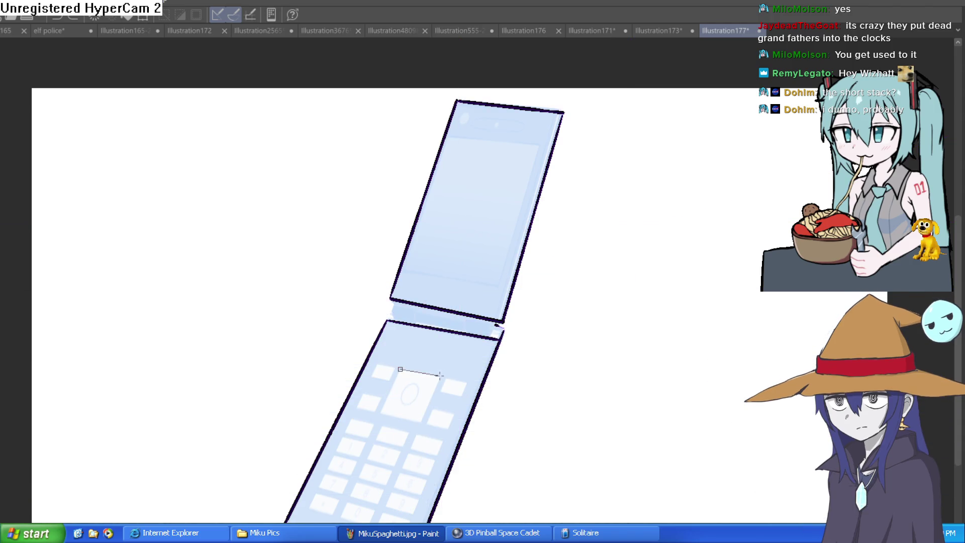
pyautogui.click(380, 411)
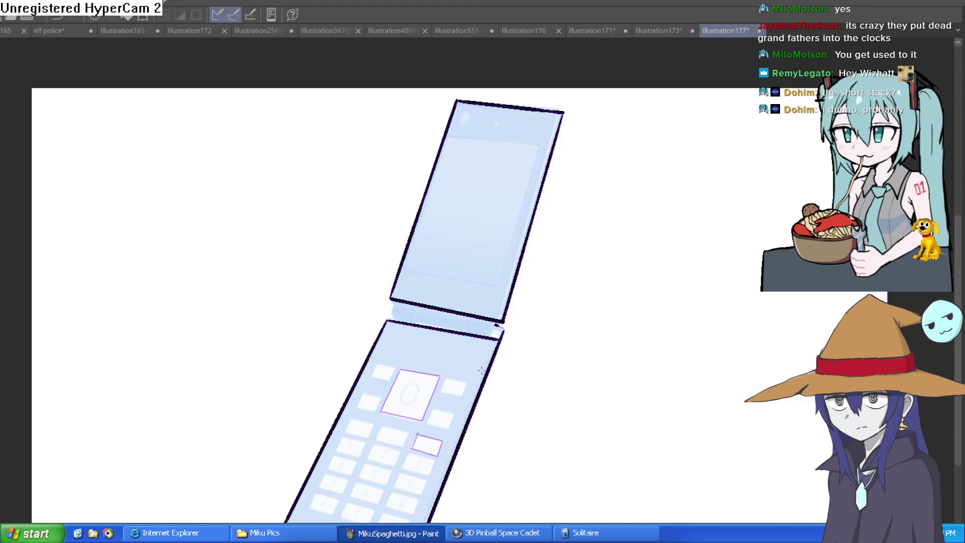
pyautogui.click(393, 429)
pyautogui.moveTo(358, 419)
pyautogui.mouseDown()
pyautogui.moveTo(430, 430)
pyautogui.moveTo(433, 441)
pyautogui.mouseUp()
pyautogui.click(433, 441)
pyautogui.hotkey('ctrl', 'z')
pyautogui.hotkey('ctrl', 'y')
pyautogui.hotkey('ctrl', 'z')
pyautogui.hotkey('ctrl', '-')
pyautogui.hotkey('ctrl', '-')
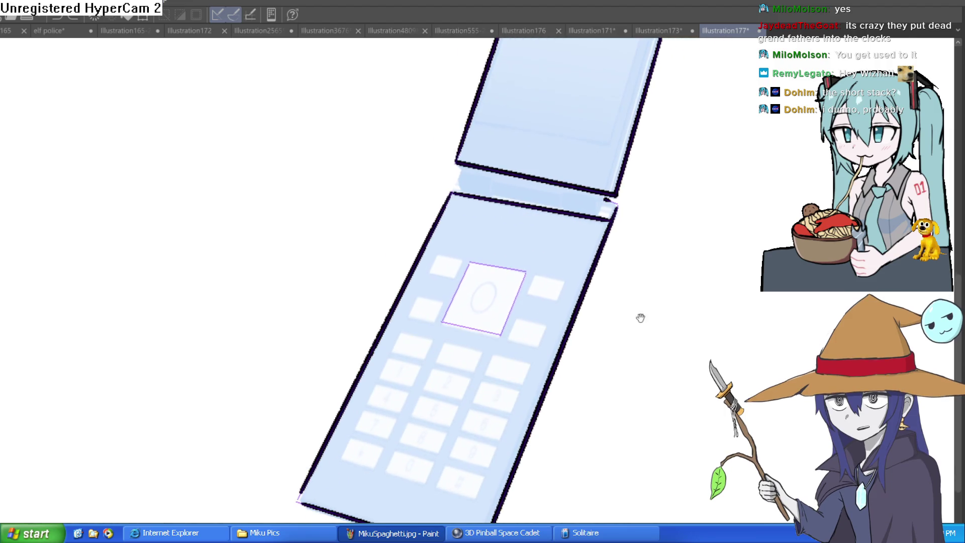
# Step: Ink the upper half's inner screen frame with thick black top, left and right edges
pyautogui.moveTo(623, 294)
pyautogui.mouseDown()
pyautogui.moveTo(616, 351)
pyautogui.moveTo(493, 236)
pyautogui.mouseUp()
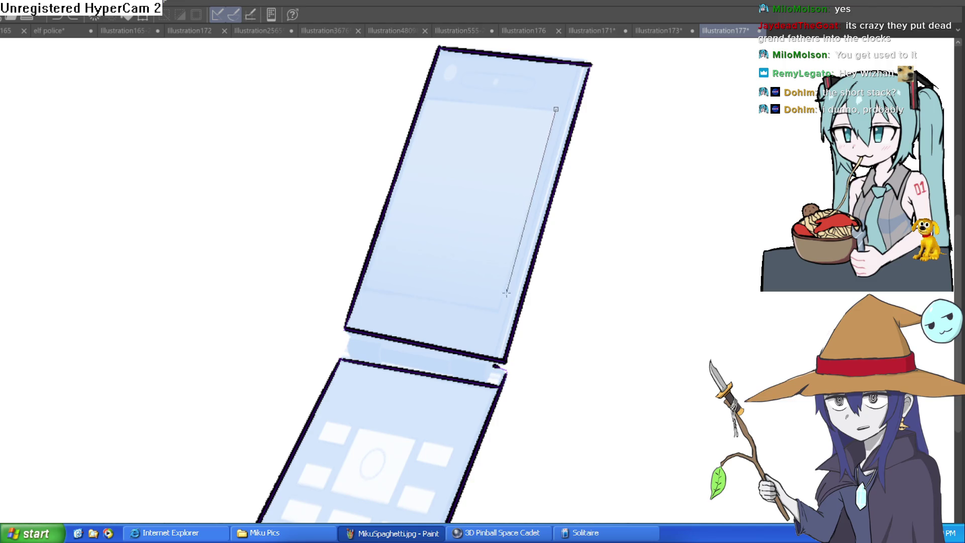
pyautogui.click(499, 311)
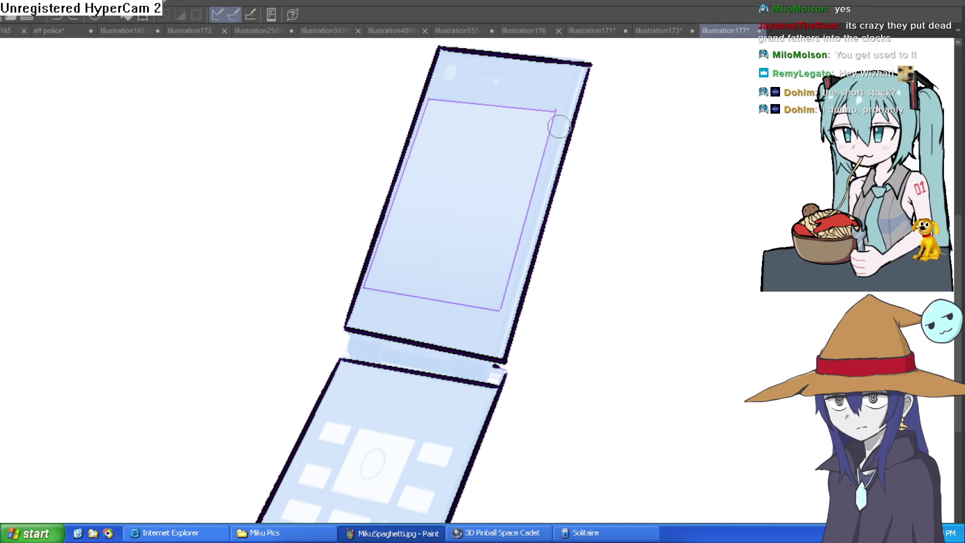
pyautogui.moveTo(550, 111); pyautogui.dragTo(431, 95)
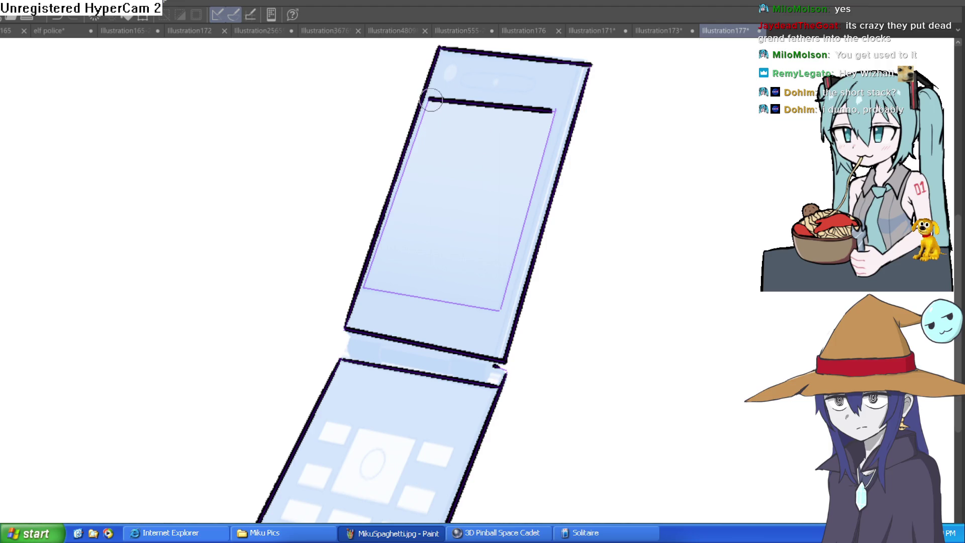
pyautogui.moveTo(411, 146); pyautogui.dragTo(428, 99)
pyautogui.moveTo(395, 203)
pyautogui.mouseDown()
pyautogui.moveTo(374, 271)
pyautogui.moveTo(403, 295)
pyautogui.moveTo(491, 305)
pyautogui.mouseUp()
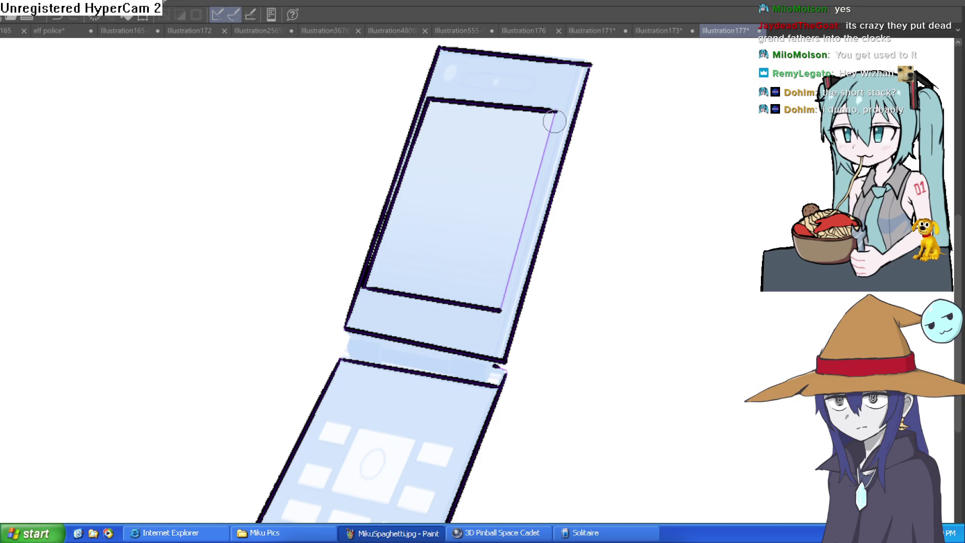
pyautogui.moveTo(546, 139); pyautogui.dragTo(510, 298)
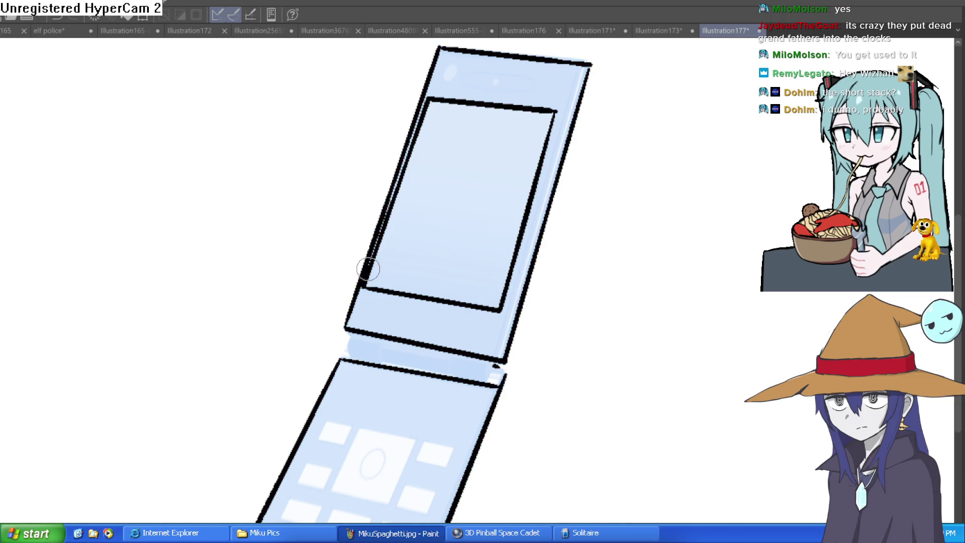
pyautogui.moveTo(360, 291)
pyautogui.mouseDown()
pyautogui.moveTo(422, 104)
pyautogui.moveTo(409, 139)
pyautogui.mouseUp()
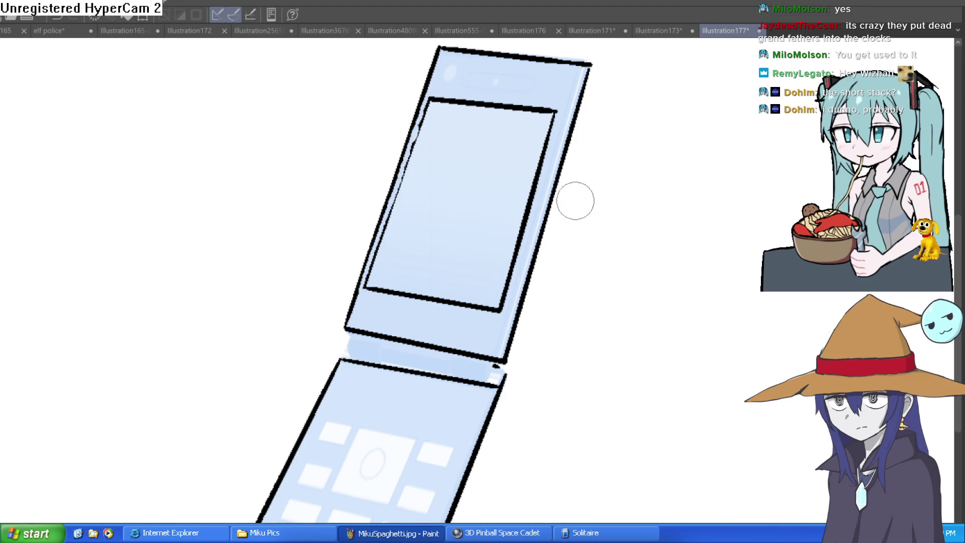
# Step: Fit the whole page in the window and pan it slightly up and left
pyautogui.scroll(5, 517, 151)
pyautogui.scroll(-2, 458, 142)
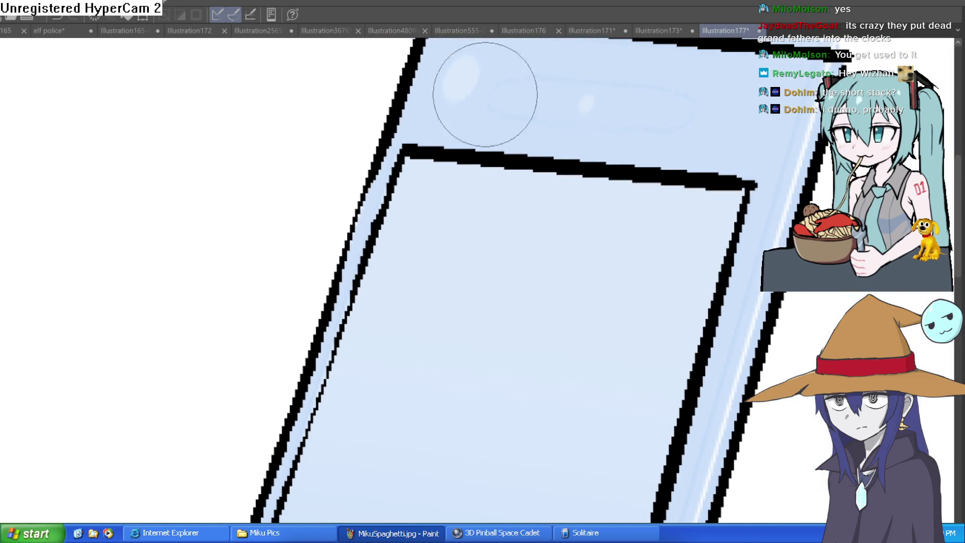
pyautogui.hotkey('ctrl', '0')
pyautogui.moveTo(639, 211); pyautogui.dragTo(601, 190)
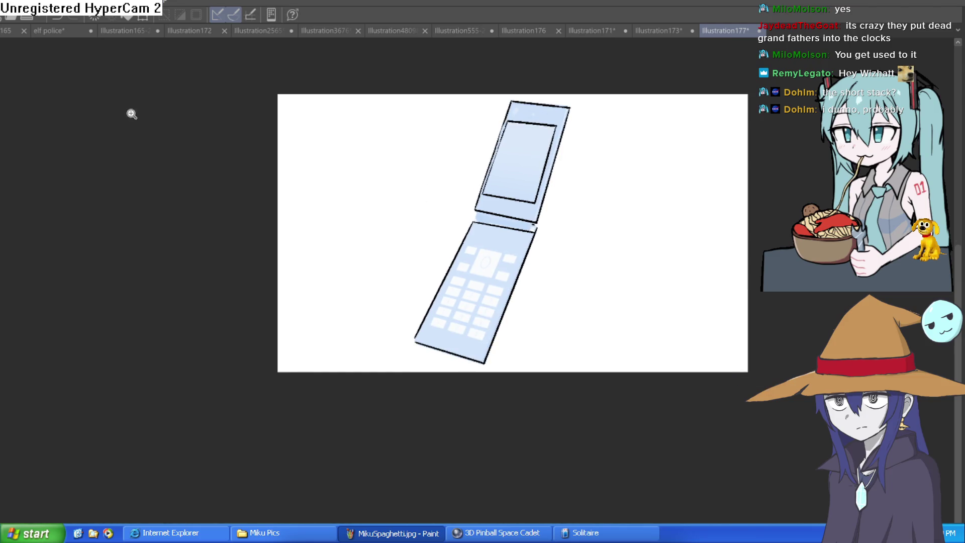
# Step: Zoom into the hinge and brush curved strokes forming a rounded hinge cylinder with closed ends
pyautogui.click(561, 200)
pyautogui.click(576, 209)
pyautogui.moveTo(597, 244)
pyautogui.mouseDown()
pyautogui.moveTo(568, 213)
pyautogui.moveTo(555, 257)
pyautogui.mouseUp()
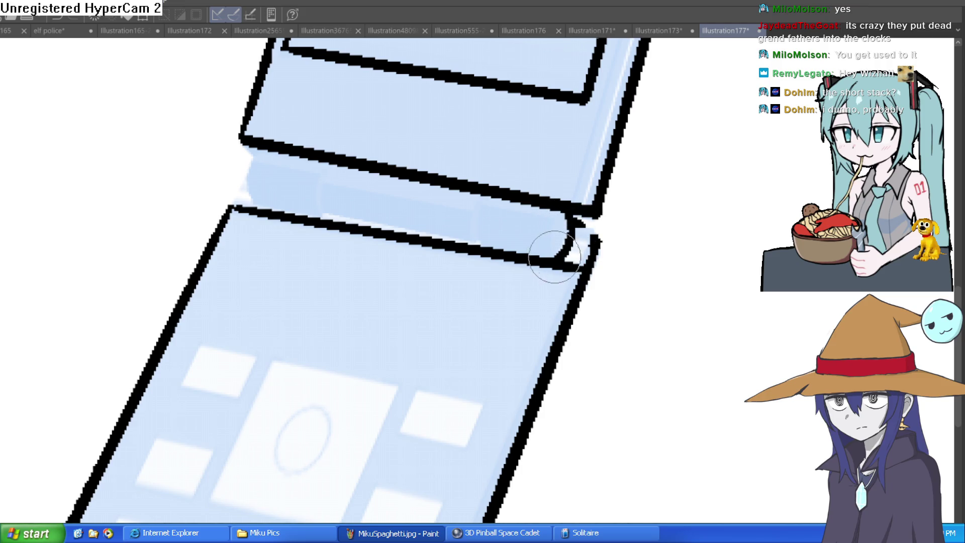
pyautogui.moveTo(559, 213); pyautogui.dragTo(551, 253)
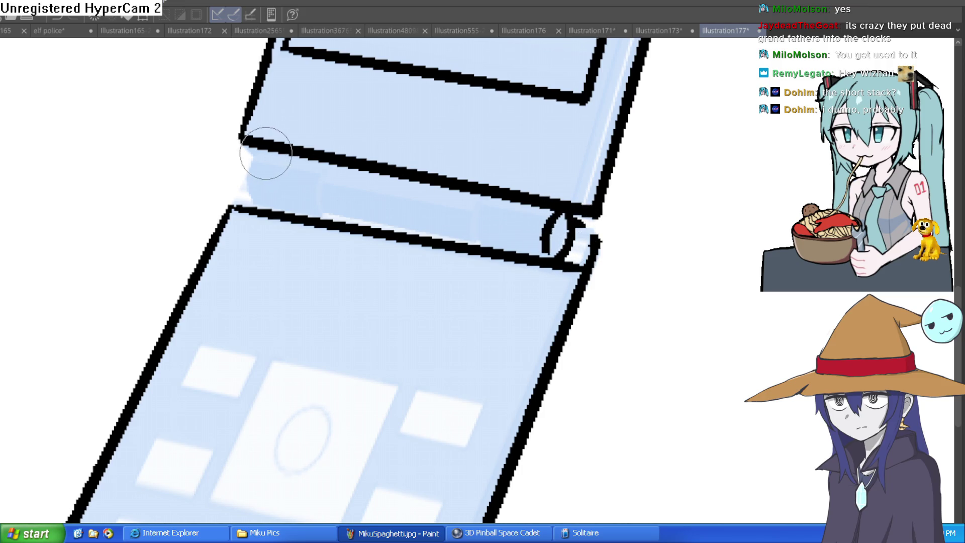
pyautogui.moveTo(253, 160); pyautogui.dragTo(255, 203)
pyautogui.moveTo(244, 152)
pyautogui.mouseDown()
pyautogui.moveTo(565, 213)
pyautogui.moveTo(609, 204)
pyautogui.moveTo(586, 215)
pyautogui.moveTo(534, 344)
pyautogui.mouseUp()
# Step: Paint a heavy black outline down the upper half's right edge, rounding the top-right corner
pyautogui.scroll(-2, 495, 328)
pyautogui.scroll(-1, 473, 197)
pyautogui.moveTo(474, 75); pyautogui.dragTo(414, 319)
pyautogui.moveTo(440, 287); pyautogui.dragTo(458, 176)
pyautogui.moveTo(423, 205)
pyautogui.mouseDown()
pyautogui.moveTo(377, 383)
pyautogui.moveTo(436, 207)
pyautogui.mouseUp()
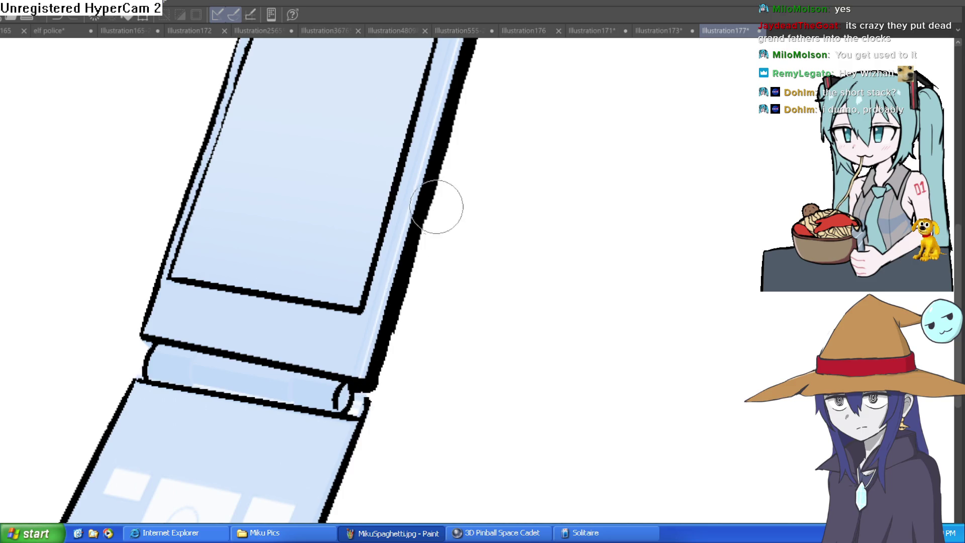
pyautogui.scroll(3, 436, 206)
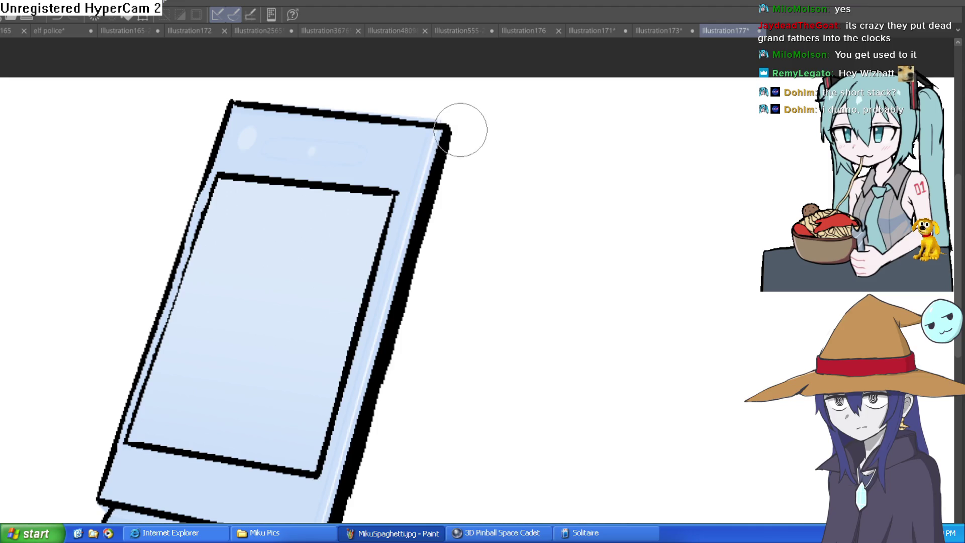
pyautogui.scroll(-1, 394, 352)
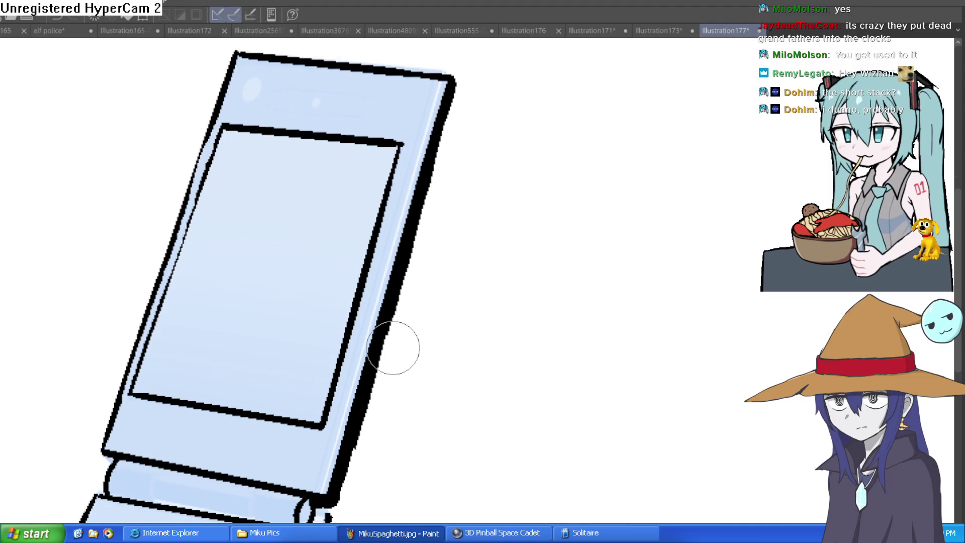
pyautogui.hotkey('ctrl', 'z')
pyautogui.moveTo(479, 89); pyautogui.dragTo(448, 149)
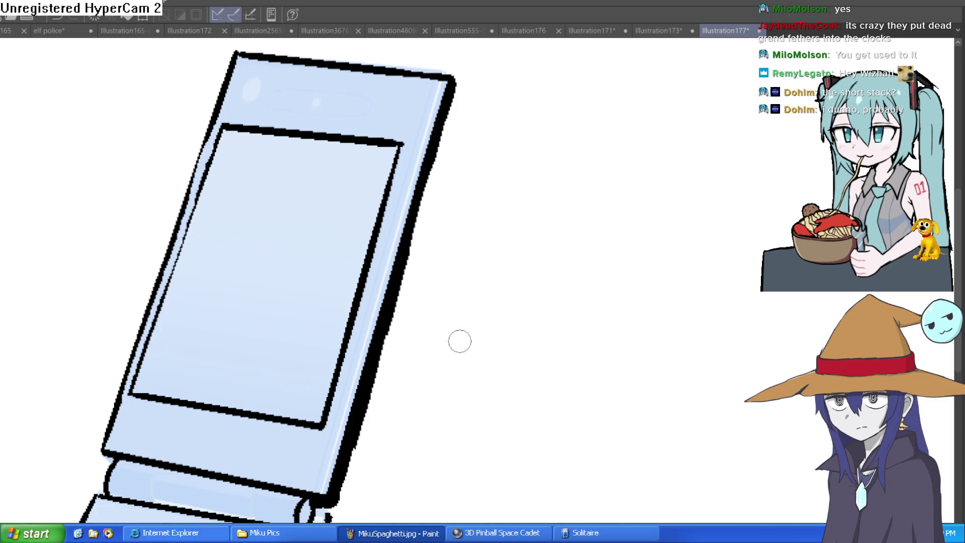
pyautogui.moveTo(340, 510)
pyautogui.mouseDown()
pyautogui.moveTo(379, 412)
pyautogui.moveTo(473, 73)
pyautogui.mouseUp()
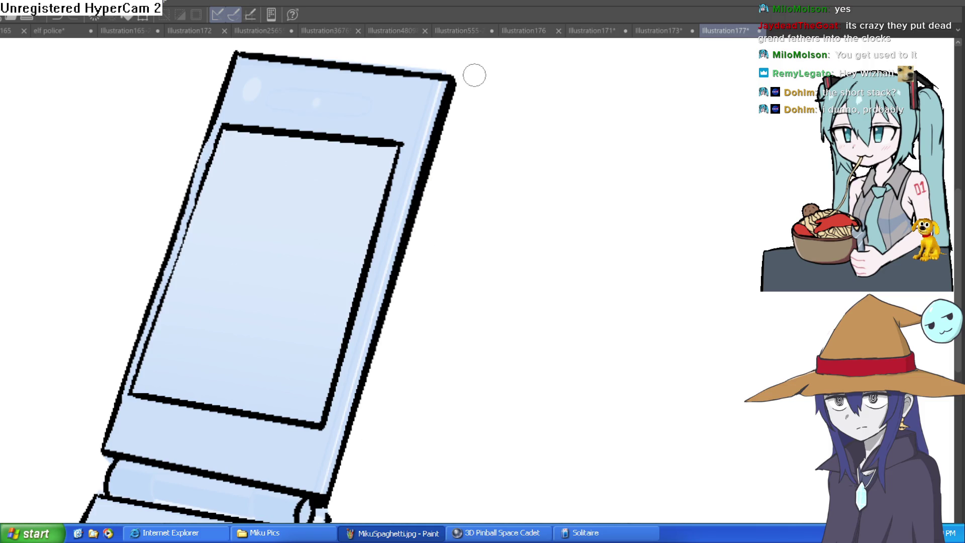
pyautogui.scroll(-5, 476, 308)
pyautogui.moveTo(530, 224); pyautogui.dragTo(502, 212)
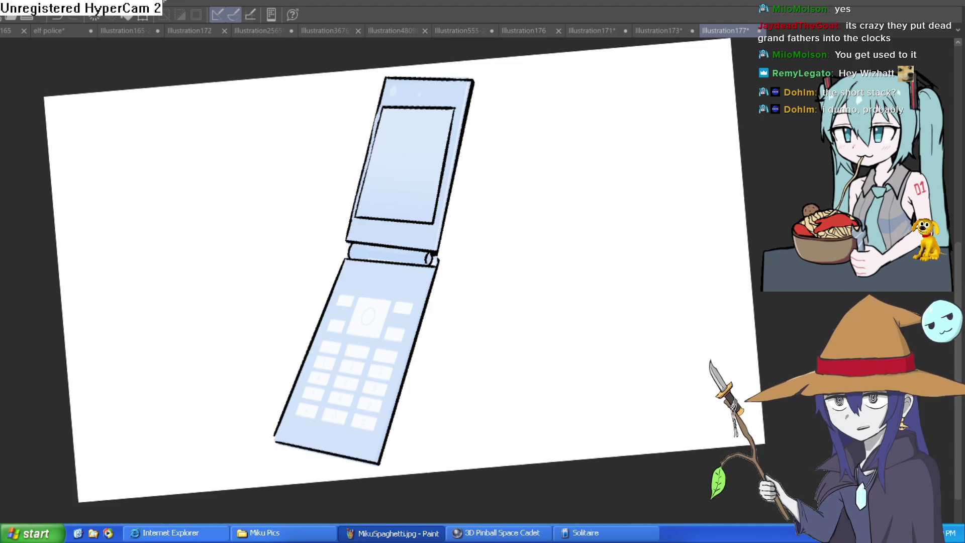
# Step: Brush thick black strokes down the keypad half's right edge below the hinge, redrawing the lower part
pyautogui.scroll(6, 420, 222)
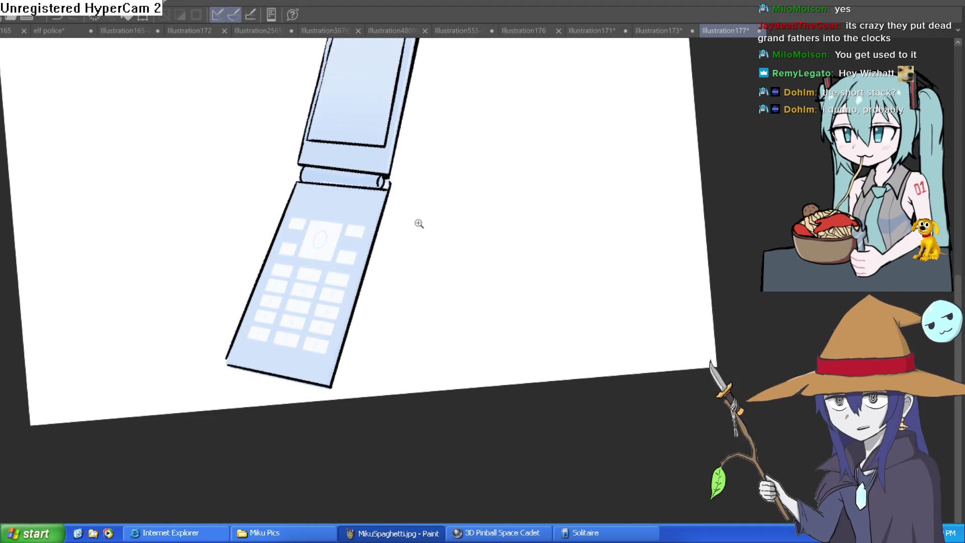
pyautogui.moveTo(391, 84); pyautogui.dragTo(370, 150)
pyautogui.moveTo(392, 90)
pyautogui.mouseDown()
pyautogui.moveTo(367, 175)
pyautogui.moveTo(384, 137)
pyautogui.moveTo(366, 250)
pyautogui.moveTo(375, 155)
pyautogui.moveTo(353, 218)
pyautogui.moveTo(388, 107)
pyautogui.mouseUp()
pyautogui.moveTo(382, 194)
pyautogui.mouseDown()
pyautogui.moveTo(398, 115)
pyautogui.moveTo(330, 273)
pyautogui.mouseUp()
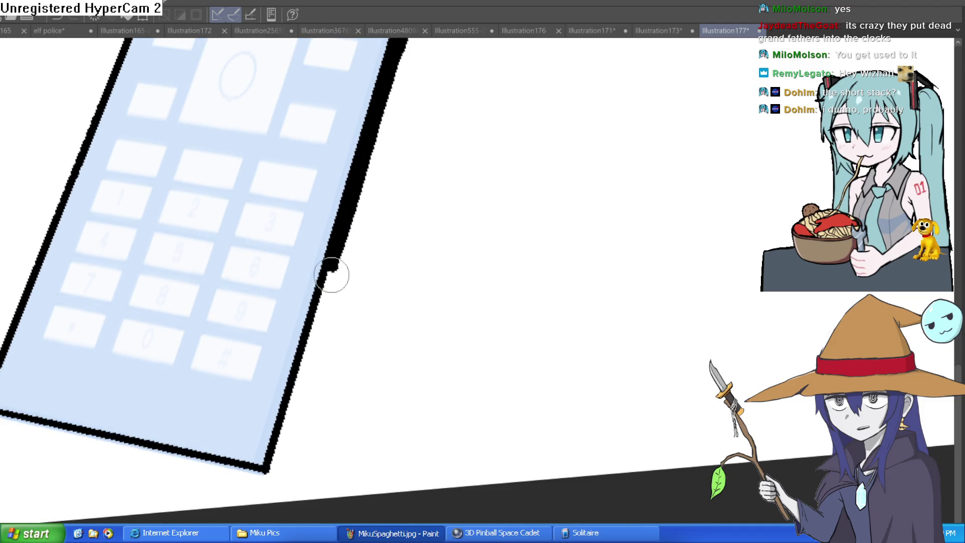
pyautogui.scroll(-3, 360, 224)
pyautogui.moveTo(375, 151)
pyautogui.mouseDown()
pyautogui.moveTo(355, 179)
pyautogui.moveTo(313, 326)
pyautogui.mouseUp()
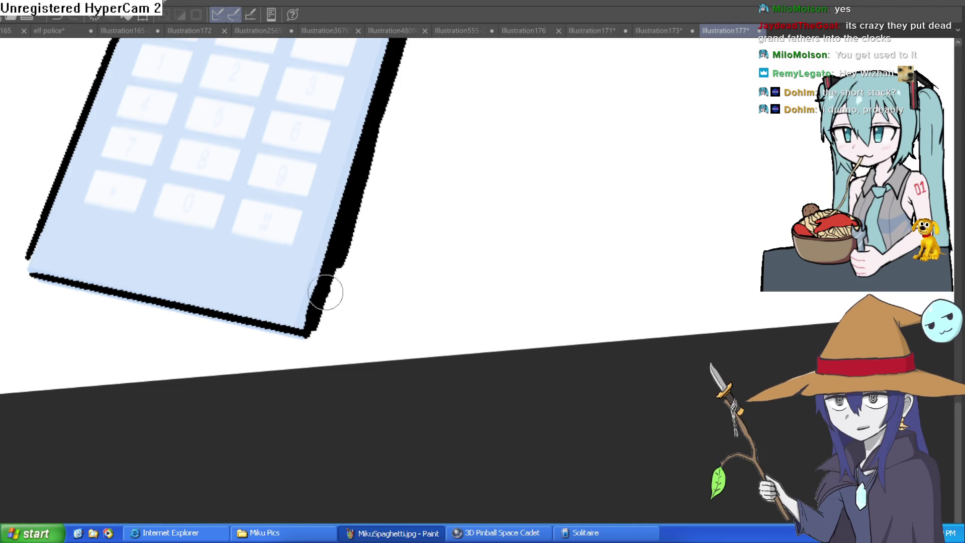
pyautogui.hotkey('ctrl', 'z')
pyautogui.moveTo(362, 176); pyautogui.dragTo(312, 334)
pyautogui.hotkey('ctrl', 'z')
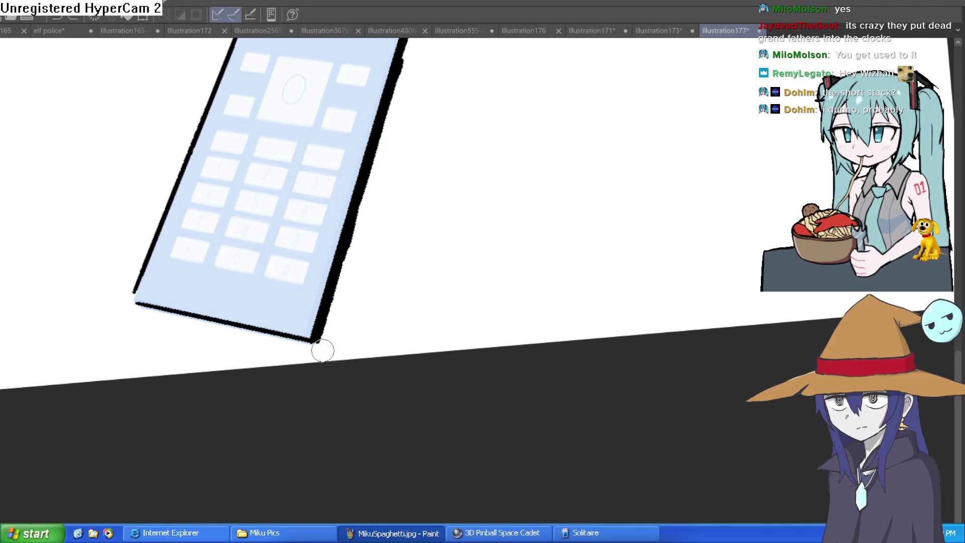
# Step: Draw a straight heavy line up the phone's right side, redoing it once, and view the whole phone
pyautogui.moveTo(322, 351); pyautogui.dragTo(413, 81)
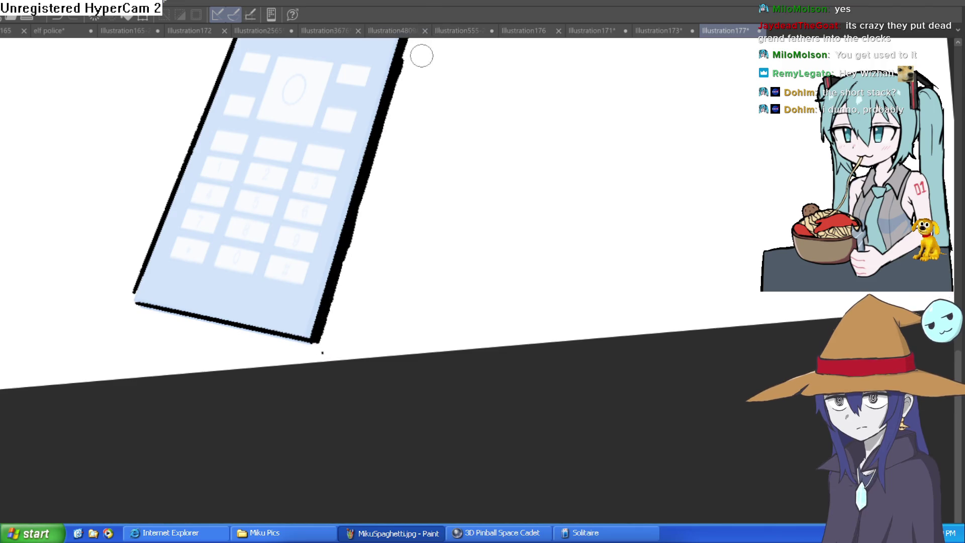
pyautogui.scroll(3, 421, 55)
pyautogui.moveTo(295, 431)
pyautogui.mouseDown()
pyautogui.moveTo(416, 81)
pyautogui.moveTo(402, 75)
pyautogui.mouseUp()
pyautogui.hotkey('ctrl', 'z')
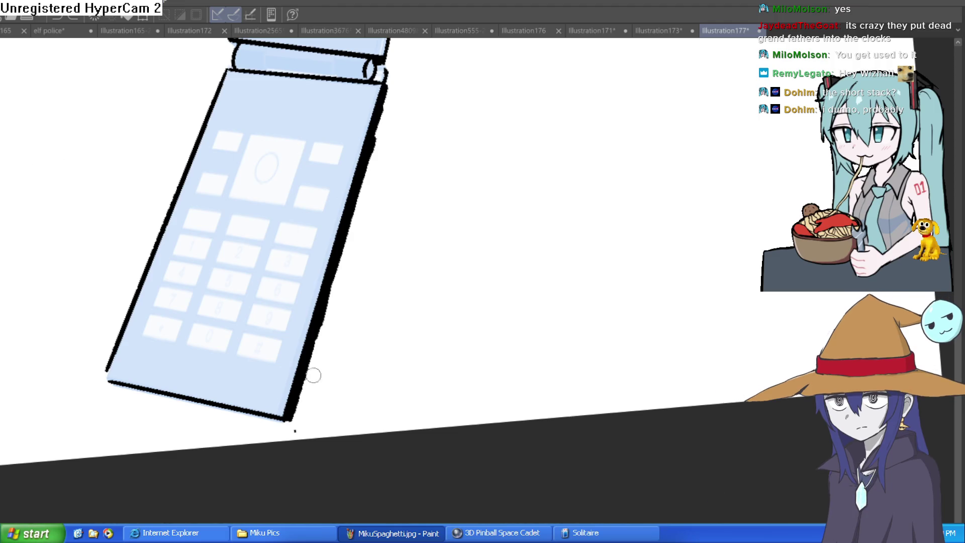
pyautogui.moveTo(293, 430)
pyautogui.mouseDown()
pyautogui.moveTo(403, 65)
pyautogui.moveTo(442, 65)
pyautogui.mouseUp()
pyautogui.scroll(-2, 481, 119)
pyautogui.moveTo(481, 119)
pyautogui.mouseDown()
pyautogui.moveTo(467, 257)
pyautogui.moveTo(477, 211)
pyautogui.moveTo(490, 213)
pyautogui.mouseUp()
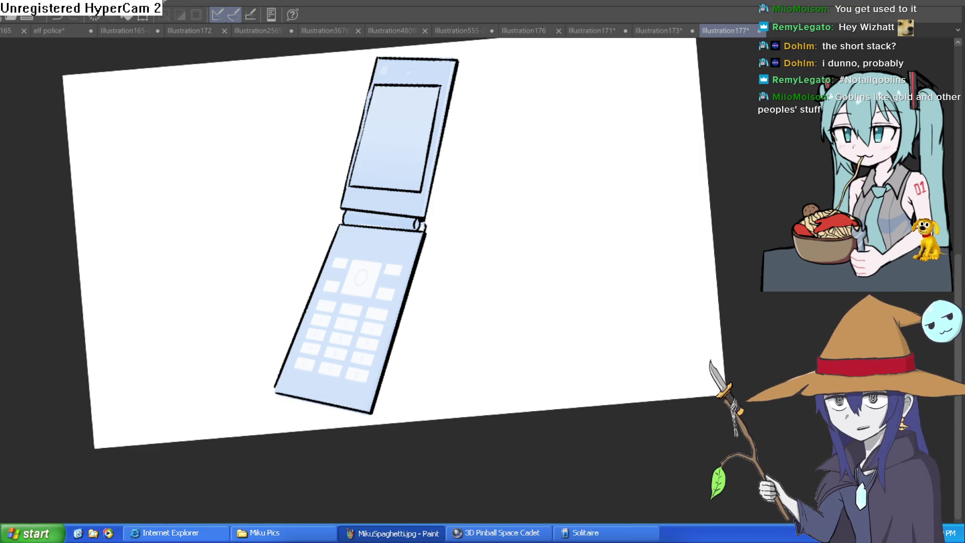
pyautogui.scroll(5, 547, 211)
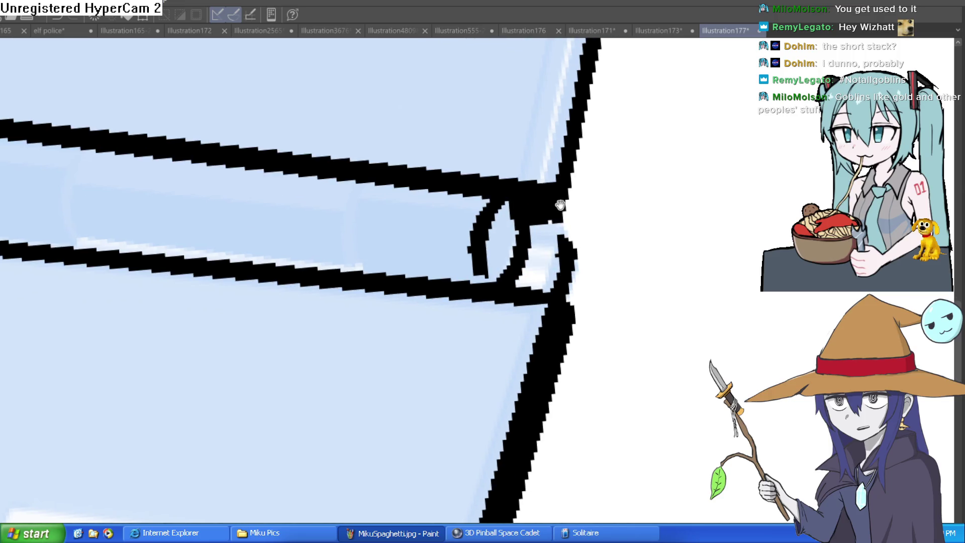
# Step: Reshape the hinge's right end and close it into a black ring
pyautogui.moveTo(558, 229)
pyautogui.mouseDown()
pyautogui.moveTo(556, 221)
pyautogui.moveTo(564, 263)
pyautogui.moveTo(546, 243)
pyautogui.moveTo(478, 247)
pyautogui.moveTo(531, 226)
pyautogui.mouseUp()
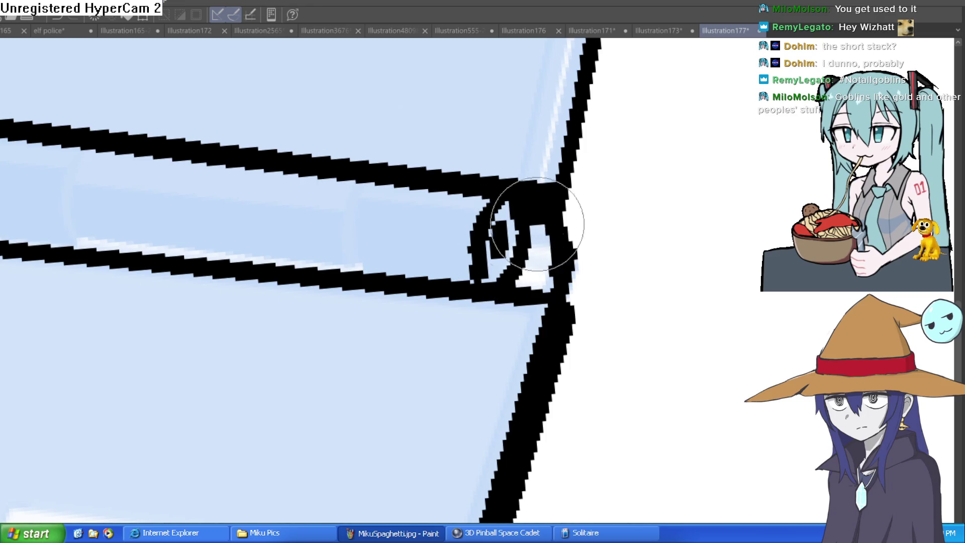
pyautogui.scroll(-4, 629, 202)
pyautogui.moveTo(629, 202); pyautogui.dragTo(634, 169)
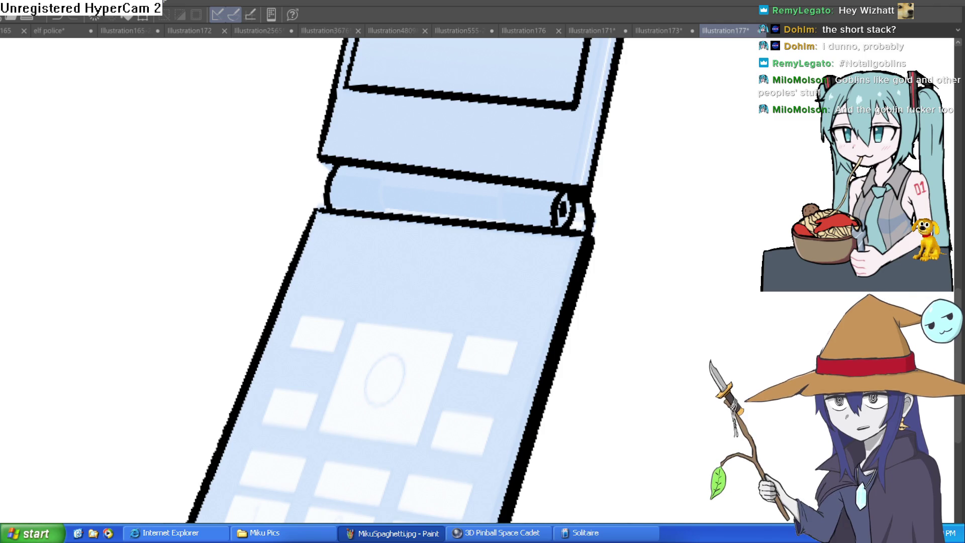
pyautogui.moveTo(558, 202); pyautogui.dragTo(558, 225)
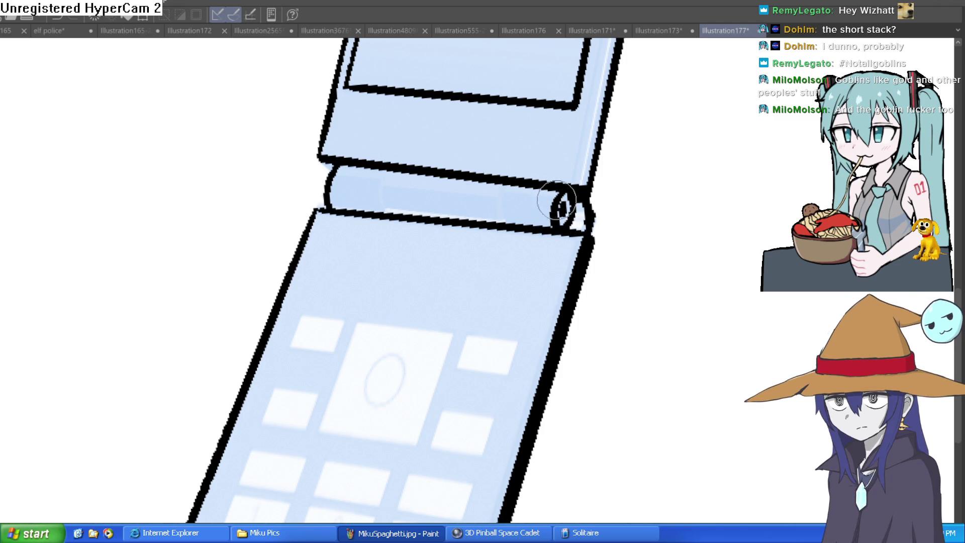
# Step: Rotate the canvas view to tilt the phone, then back to nearly upright
pyautogui.moveTo(666, 166); pyautogui.dragTo(484, 164)
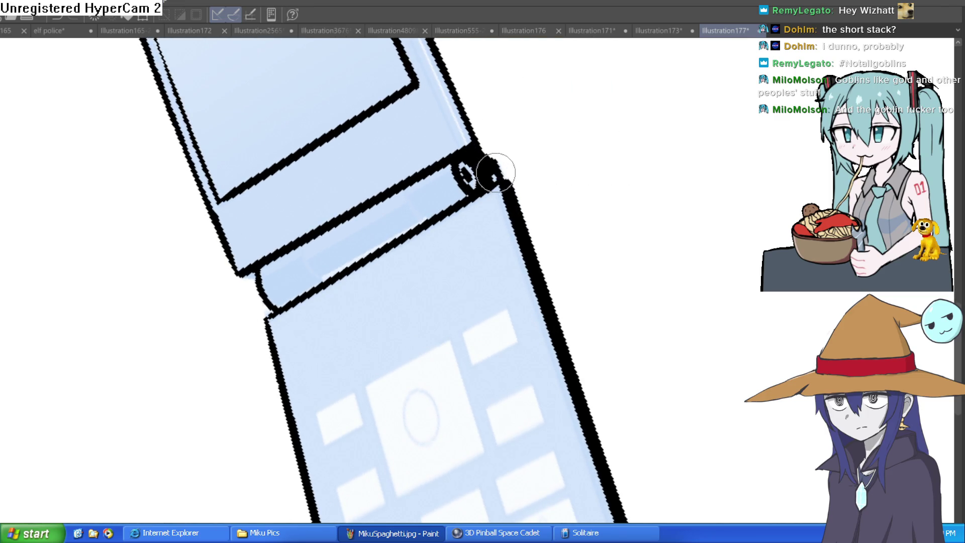
pyautogui.scroll(-5, 514, 161)
pyautogui.moveTo(513, 161)
pyautogui.mouseDown()
pyautogui.moveTo(657, 229)
pyautogui.moveTo(583, 209)
pyautogui.moveTo(586, 251)
pyautogui.moveTo(574, 200)
pyautogui.mouseUp()
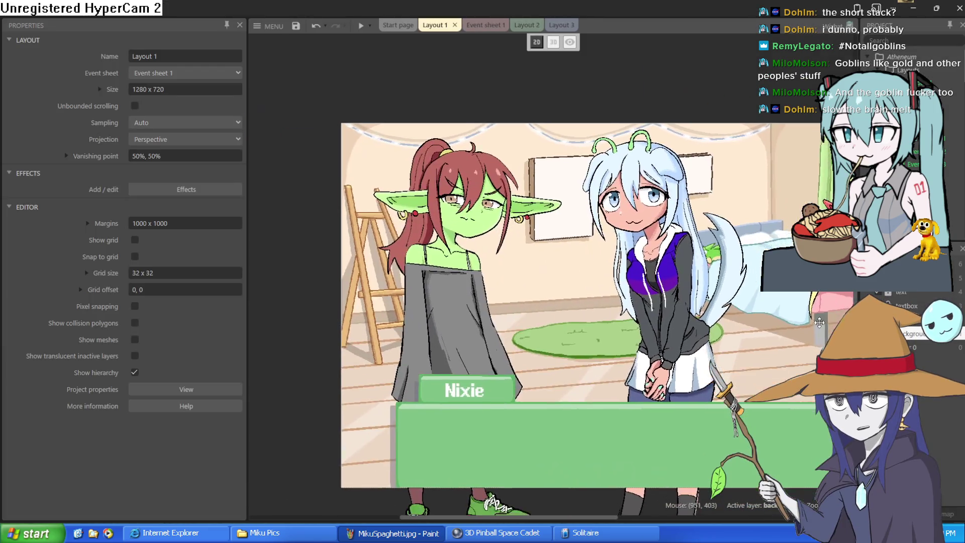
# Step: In Layout 1, move the Nixie goblin to 263, 474 and shift the white-haired girl (Sprite13) right
pyautogui.moveTo(819, 322); pyautogui.dragTo(722, 293)
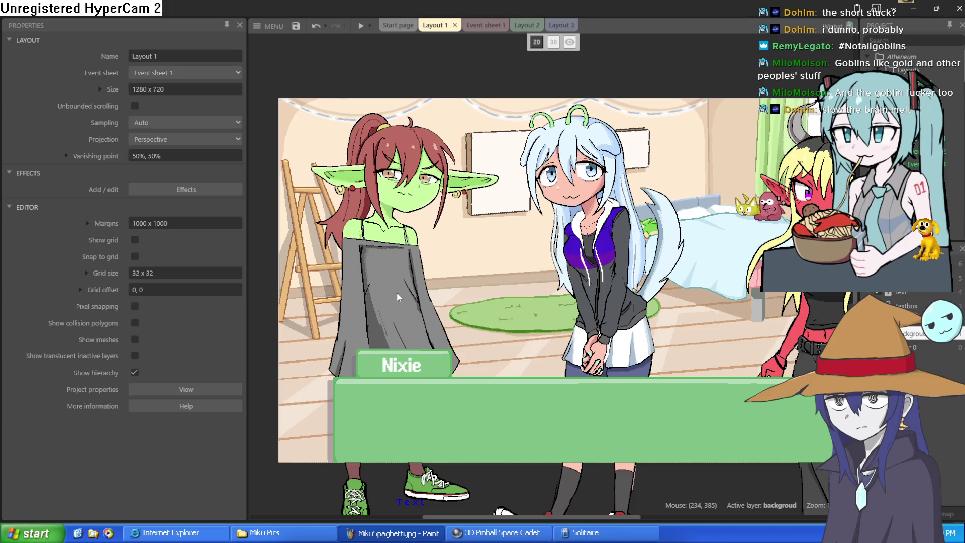
pyautogui.moveTo(375, 297)
pyautogui.mouseDown()
pyautogui.moveTo(387, 272)
pyautogui.moveTo(406, 289)
pyautogui.moveTo(411, 263)
pyautogui.moveTo(412, 325)
pyautogui.moveTo(414, 271)
pyautogui.moveTo(403, 308)
pyautogui.moveTo(380, 305)
pyautogui.moveTo(405, 289)
pyautogui.mouseUp()
pyautogui.moveTo(525, 297)
pyautogui.mouseDown()
pyautogui.moveTo(584, 279)
pyautogui.moveTo(578, 287)
pyautogui.moveTo(805, 295)
pyautogui.moveTo(787, 296)
pyautogui.mouseUp()
pyautogui.moveTo(436, 307)
pyautogui.mouseDown()
pyautogui.moveTo(414, 317)
pyautogui.moveTo(418, 303)
pyautogui.moveTo(439, 317)
pyautogui.moveTo(628, 326)
pyautogui.moveTo(530, 344)
pyautogui.moveTo(414, 306)
pyautogui.moveTo(353, 343)
pyautogui.moveTo(418, 310)
pyautogui.moveTo(417, 328)
pyautogui.moveTo(411, 302)
pyautogui.mouseUp()
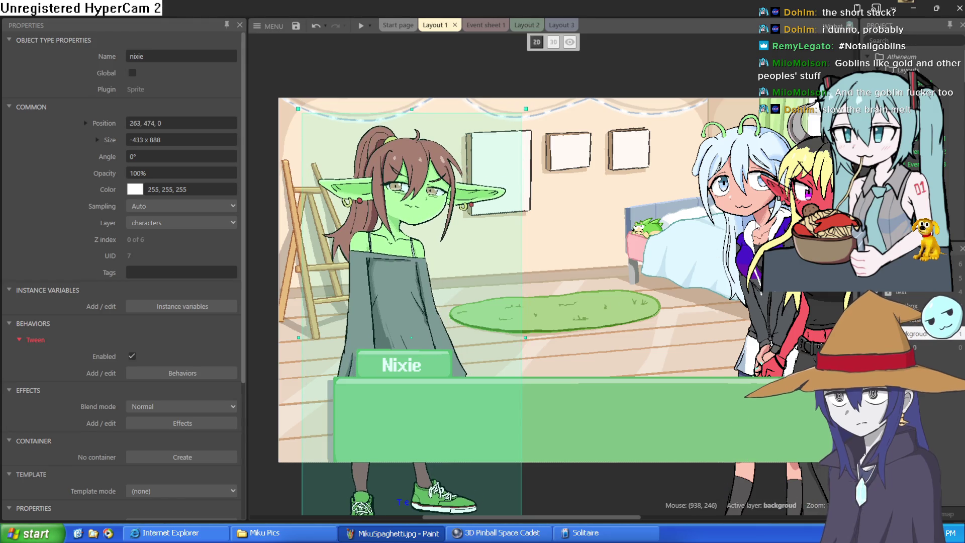
# Step: Centre Sprite13, the white-haired girl, between the goblin and red demon girl, then deselect it
pyautogui.click(742, 216)
pyautogui.moveTo(743, 216)
pyautogui.mouseDown()
pyautogui.moveTo(610, 211)
pyautogui.moveTo(602, 219)
pyautogui.mouseUp()
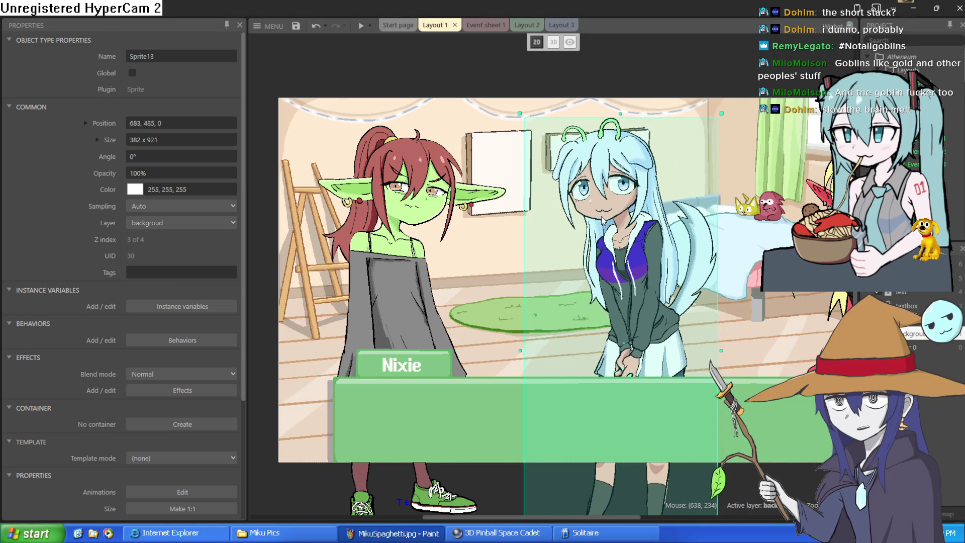
pyautogui.moveTo(738, 264); pyautogui.dragTo(661, 266)
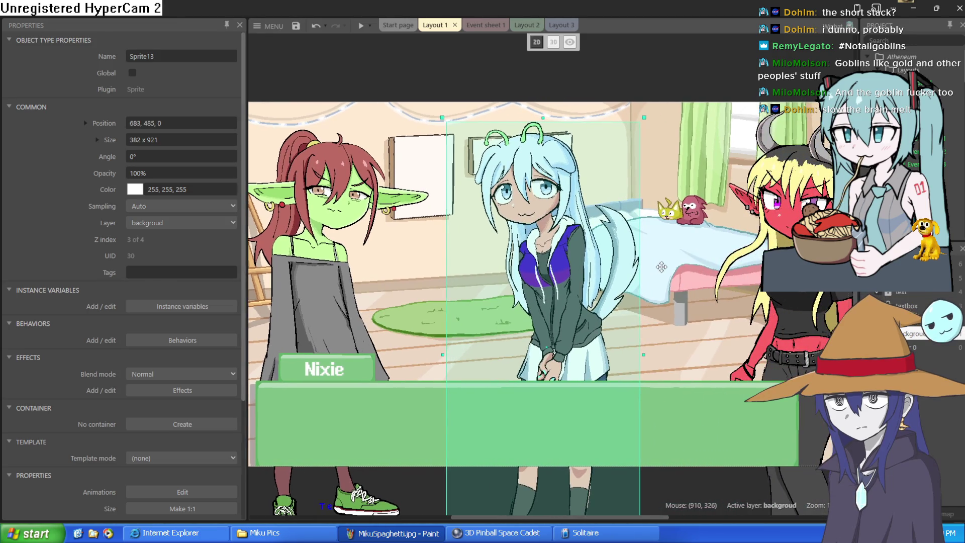
pyautogui.keyDown('ctrl'); pyautogui.scroll(1, 520, 270); pyautogui.keyUp('ctrl')
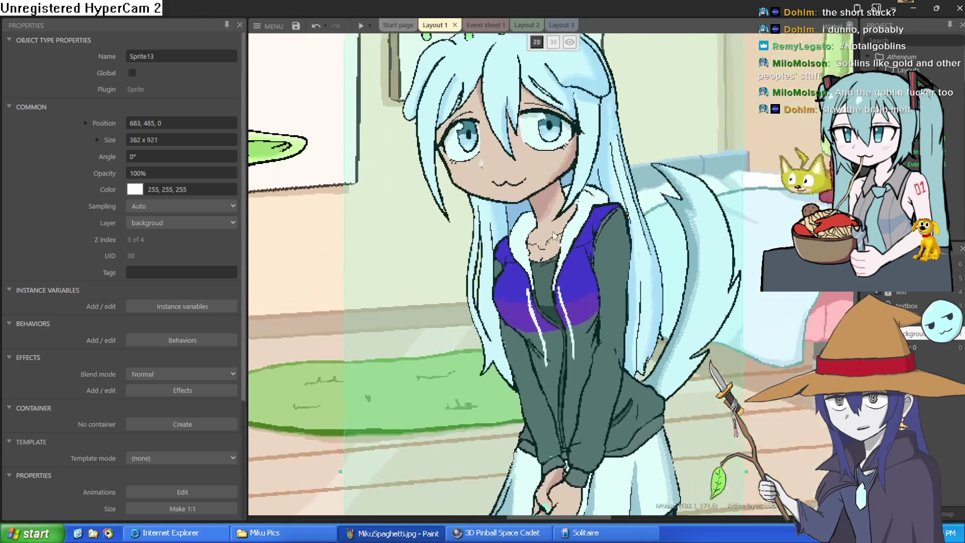
pyautogui.click(640, 52)
pyautogui.moveTo(583, 261)
pyautogui.mouseDown()
pyautogui.moveTo(573, 266)
pyautogui.moveTo(570, 258)
pyautogui.mouseUp()
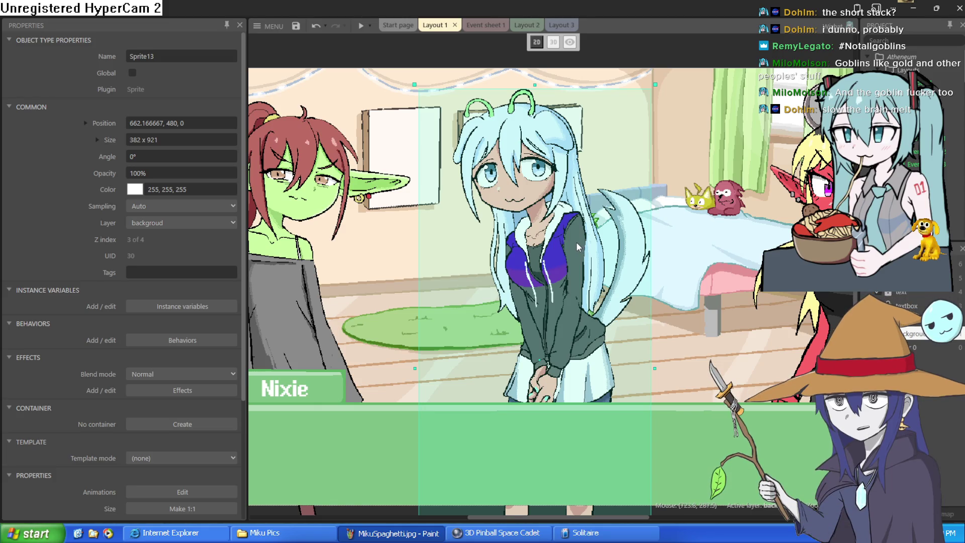
pyautogui.scroll(-1, 596, 227)
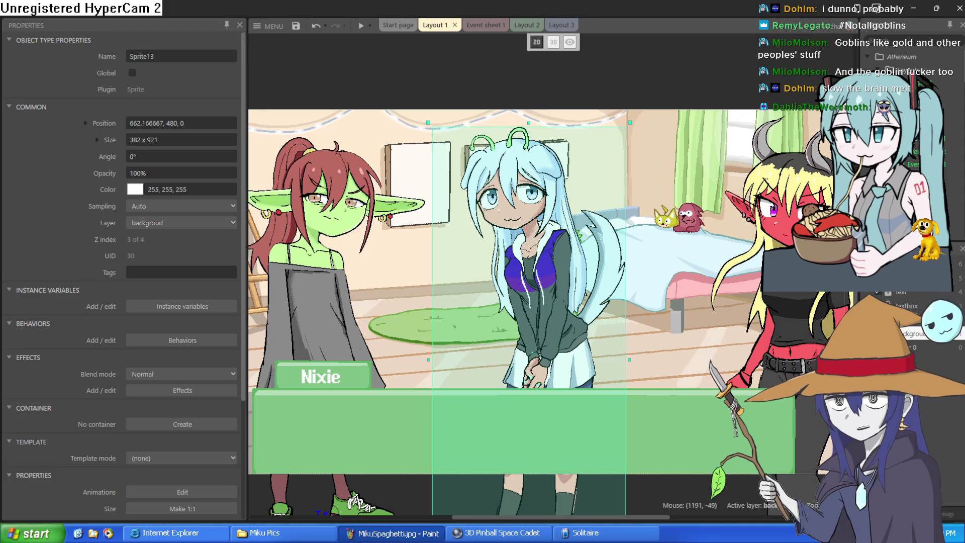
pyautogui.click(695, 64)
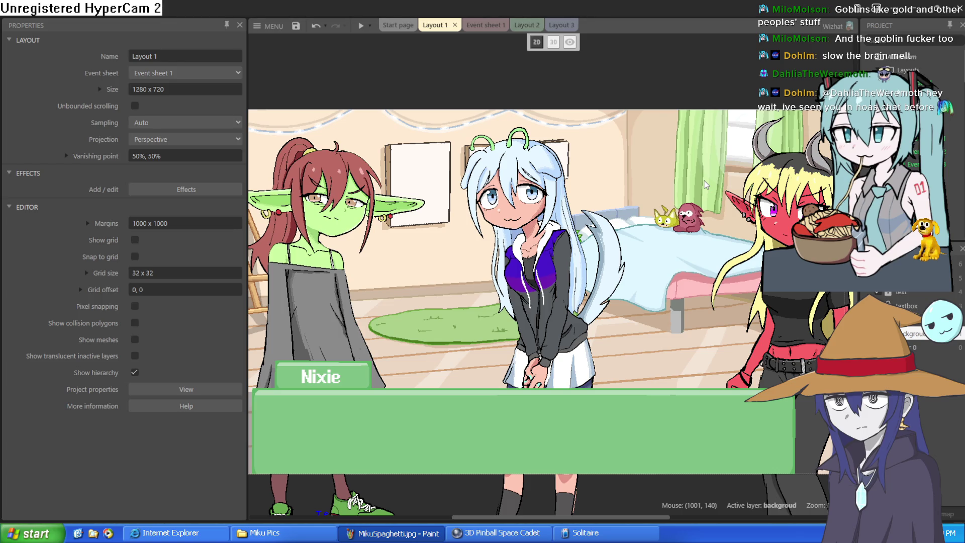
# Step: Drag Sprite3, the second white-haired girl, into the scene to compare with Sprite13
pyautogui.moveTo(530, 315)
pyautogui.mouseDown()
pyautogui.moveTo(538, 257)
pyautogui.moveTo(534, 304)
pyautogui.mouseUp()
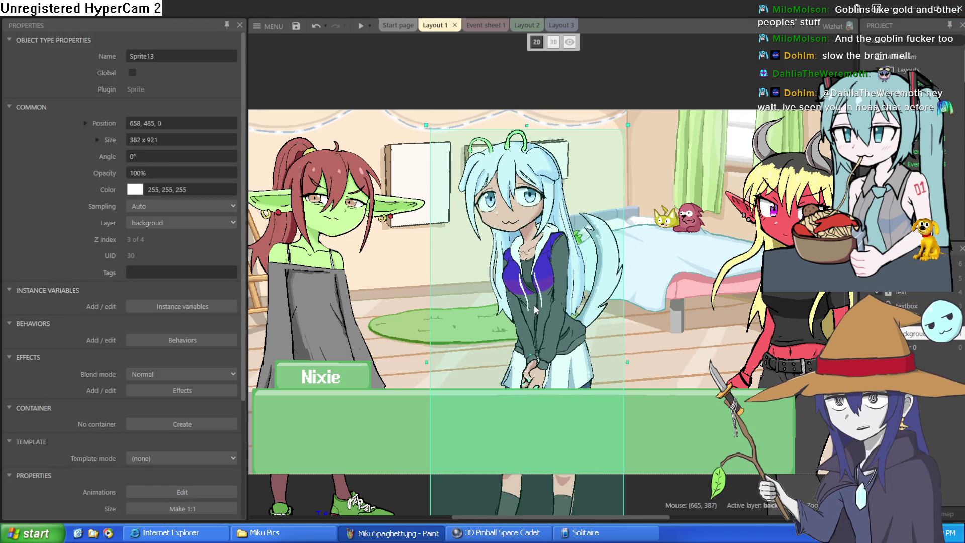
pyautogui.scroll(5, 538, 250)
pyautogui.scroll(-4, 580, 273)
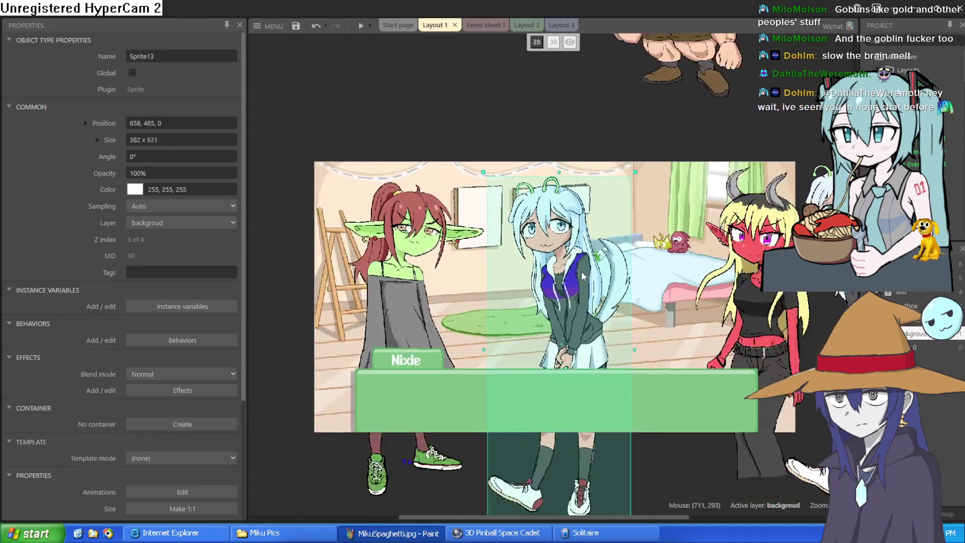
pyautogui.scroll(6, 582, 274)
pyautogui.scroll(-6, 578, 270)
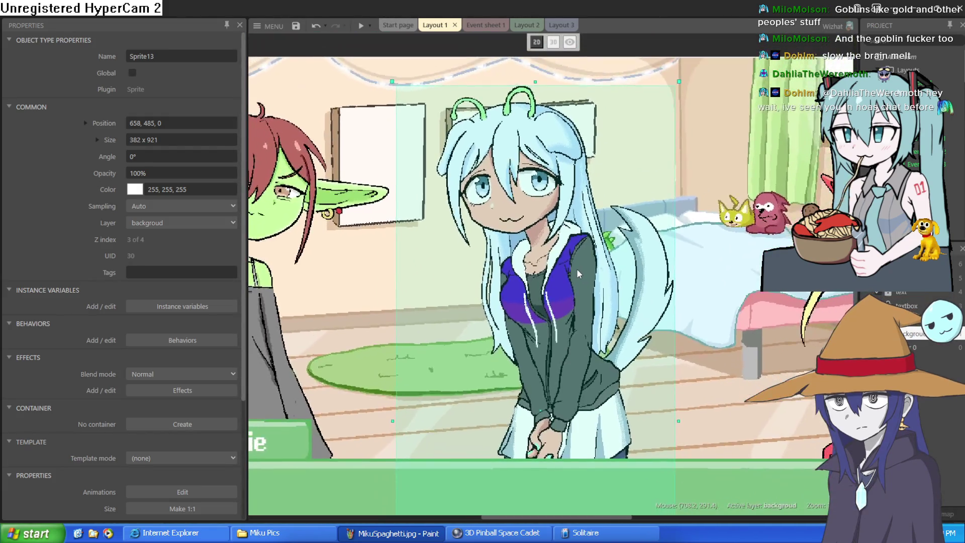
pyautogui.scroll(2, 578, 270)
pyautogui.scroll(2, 577, 269)
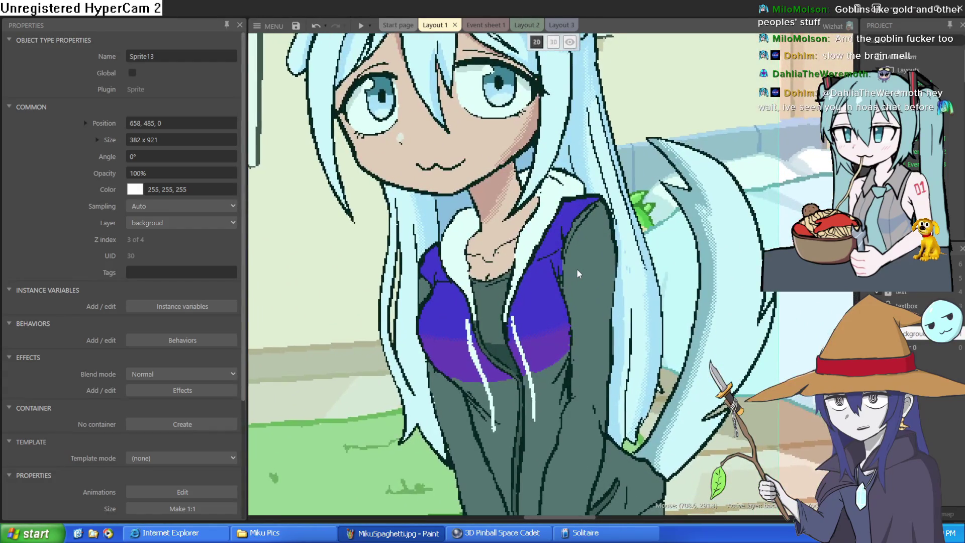
pyautogui.scroll(3, 579, 271)
pyautogui.scroll(-5, 630, 289)
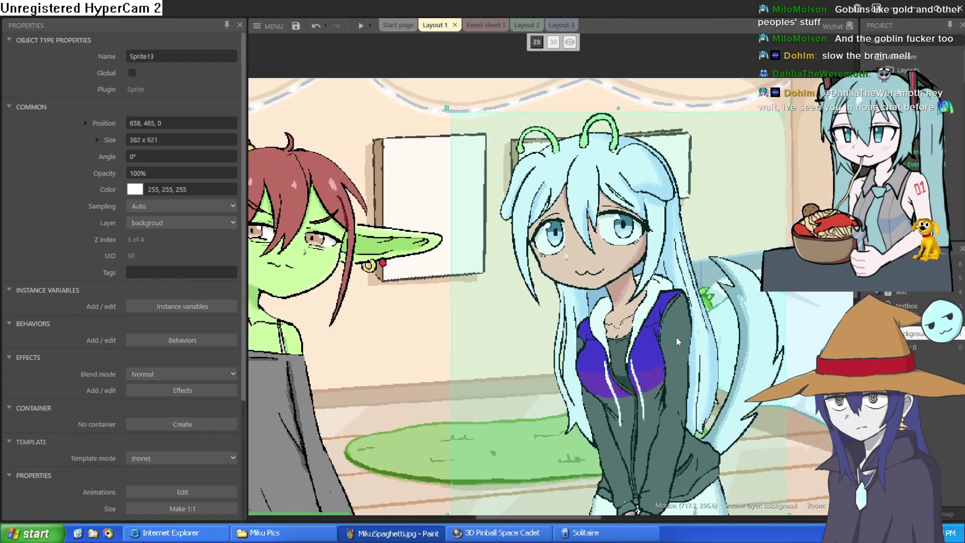
pyautogui.scroll(-2, 764, 372)
pyautogui.hscroll(5, 764, 372)
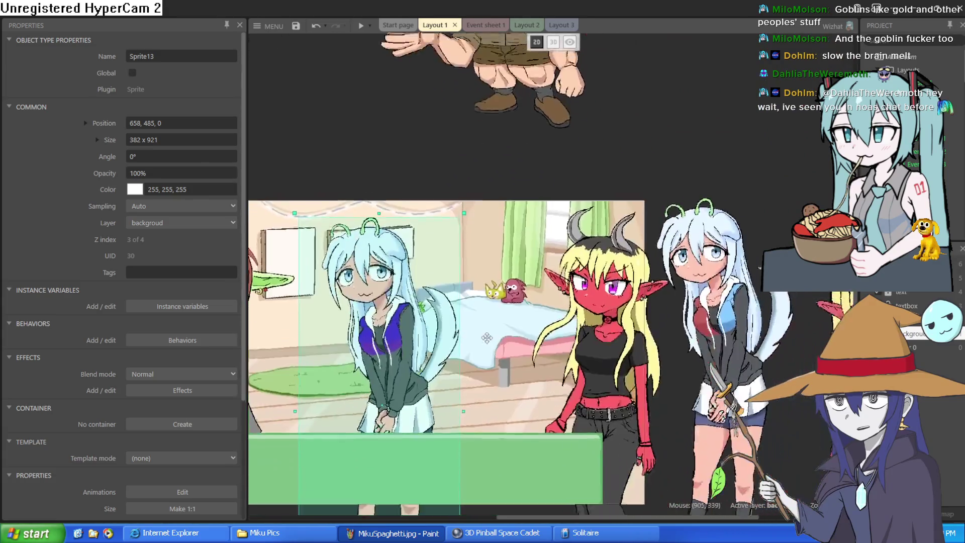
pyautogui.scroll(-2, 764, 372)
pyautogui.moveTo(778, 324)
pyautogui.mouseDown()
pyautogui.moveTo(474, 331)
pyautogui.moveTo(528, 333)
pyautogui.mouseUp()
# Step: Nudge the left white-haired girl and move the right one off the layout
pyautogui.scroll(6, 528, 333)
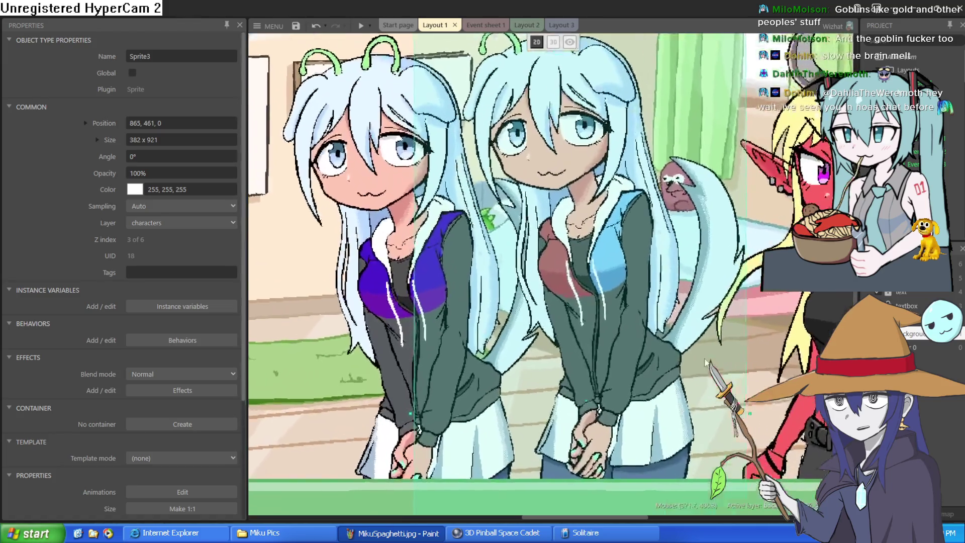
pyautogui.scroll(-4, 575, 304)
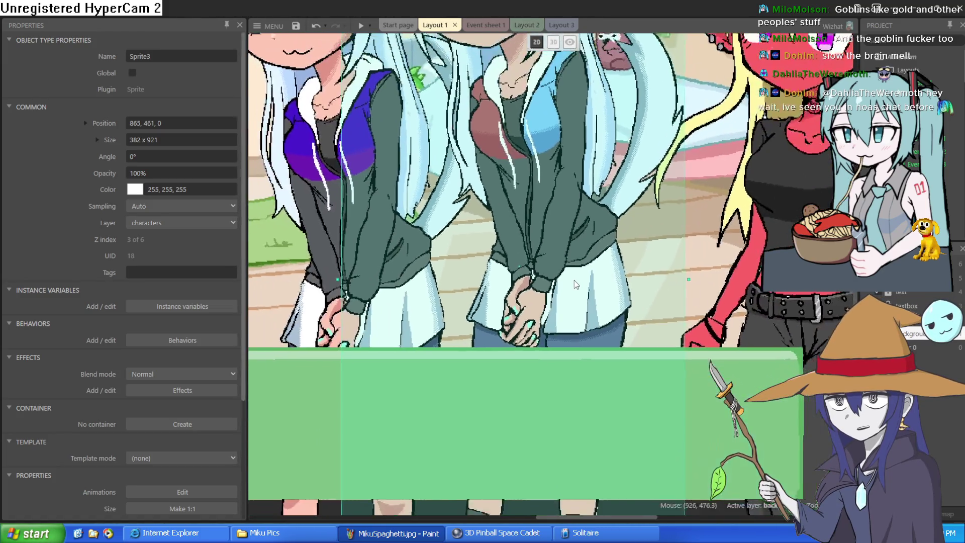
pyautogui.scroll(-3, 591, 383)
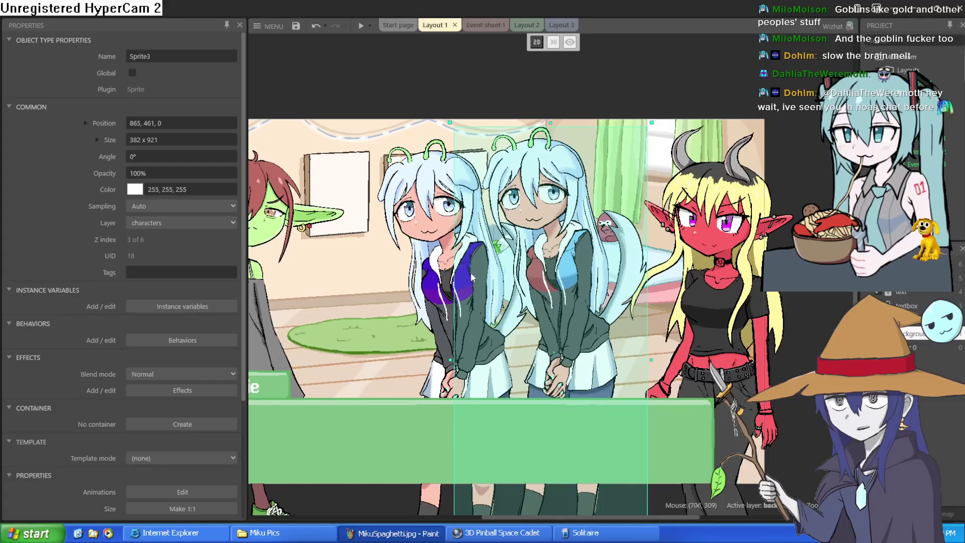
pyautogui.click(405, 240)
pyautogui.moveTo(405, 240); pyautogui.dragTo(399, 239)
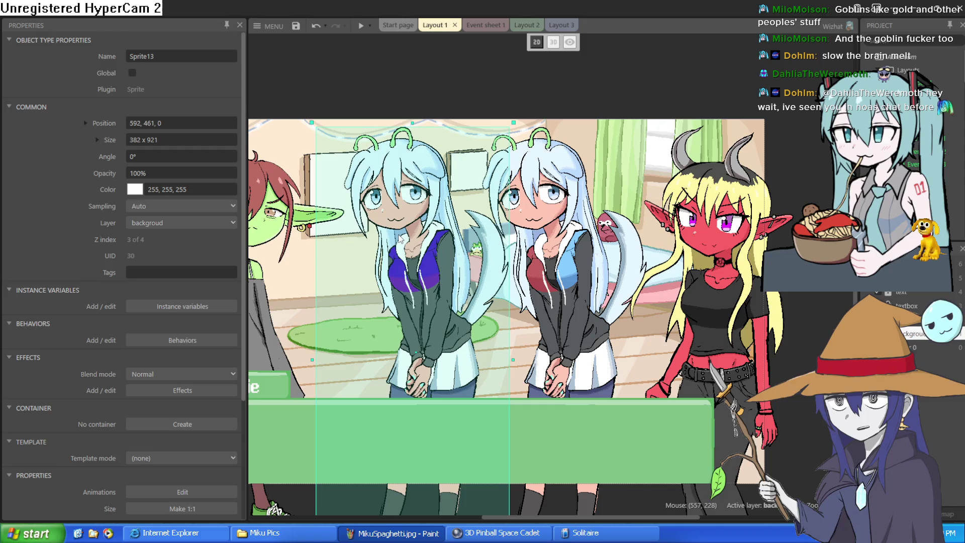
pyautogui.scroll(-3, 544, 300)
pyautogui.moveTo(544, 300)
pyautogui.mouseDown()
pyautogui.moveTo(757, 308)
pyautogui.moveTo(719, 287)
pyautogui.mouseUp()
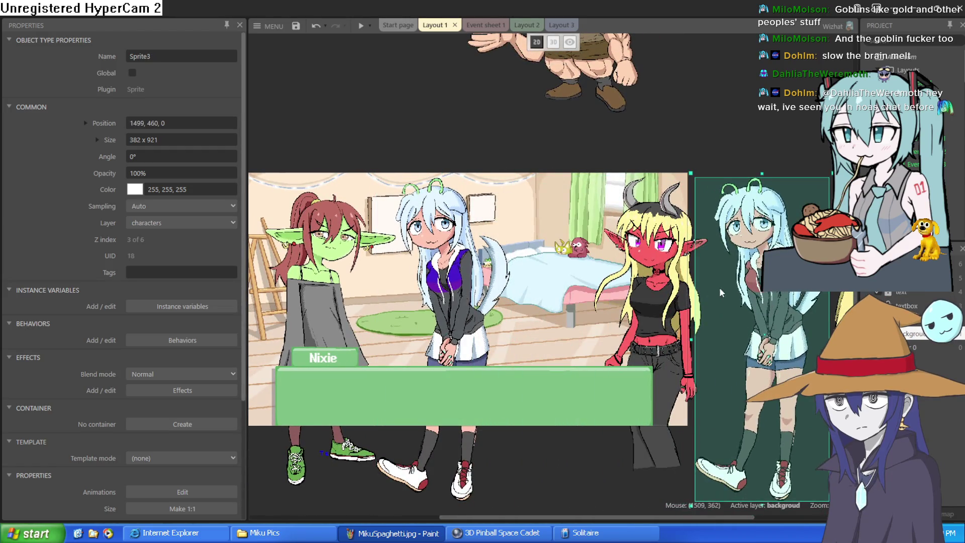
# Step: Drag the remaining white-haired girl outside the layout to the right
pyautogui.scroll(5, 439, 201)
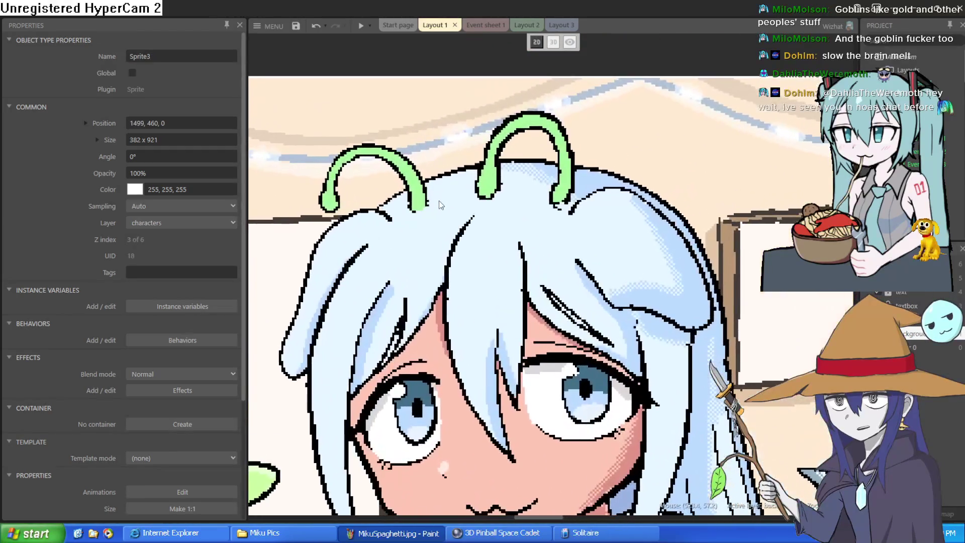
pyautogui.scroll(-5, 458, 183)
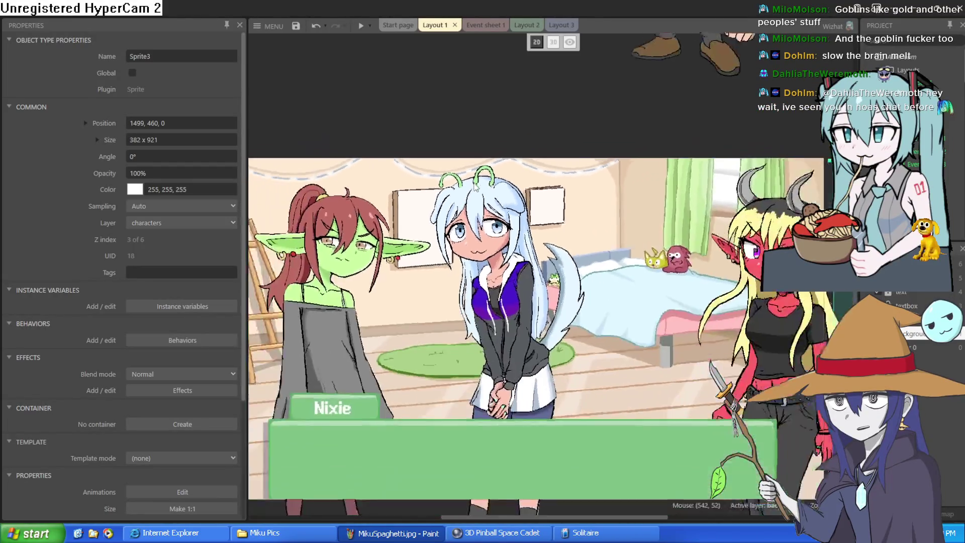
pyautogui.scroll(-2, 477, 190)
pyautogui.scroll(5, 485, 199)
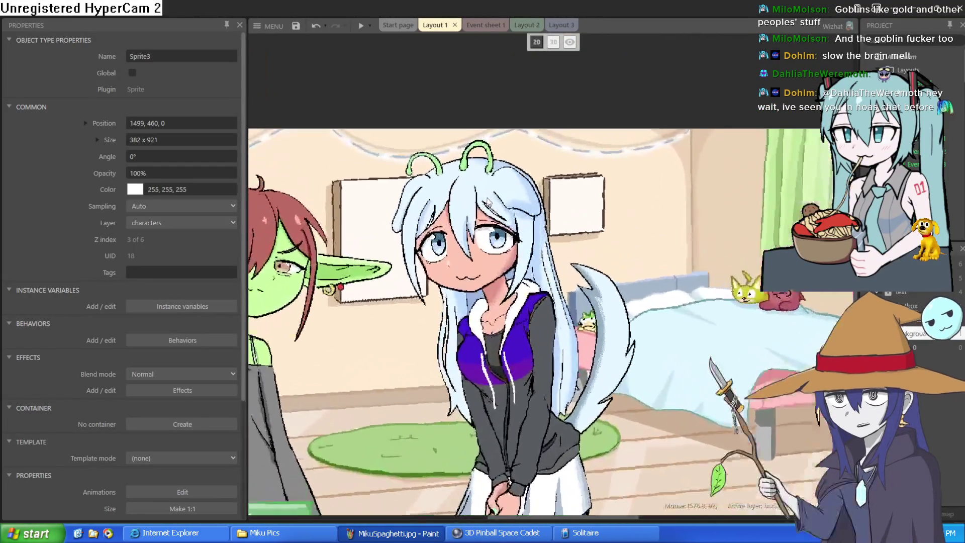
pyautogui.scroll(-4, 486, 201)
pyautogui.scroll(-1, 492, 216)
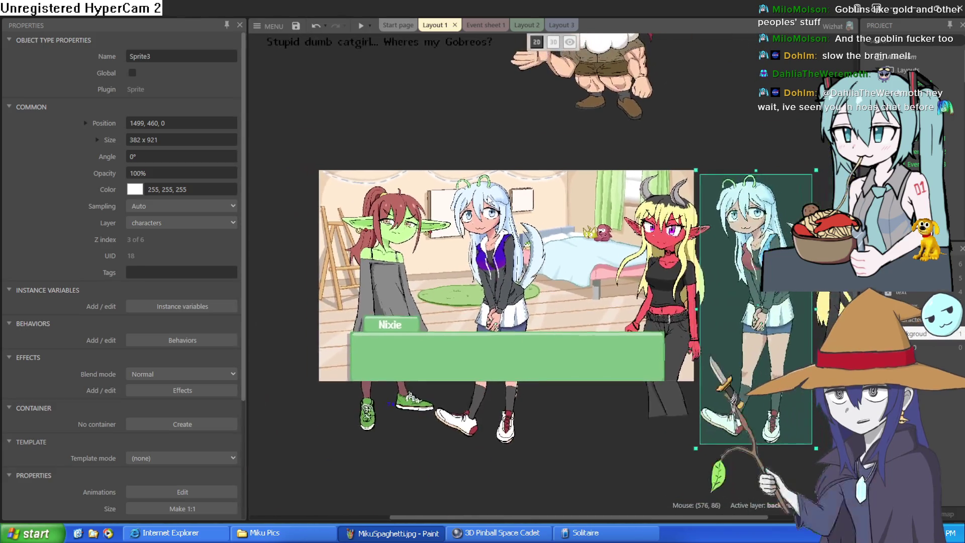
pyautogui.moveTo(497, 226)
pyautogui.mouseDown()
pyautogui.moveTo(771, 126)
pyautogui.moveTo(779, 89)
pyautogui.mouseUp()
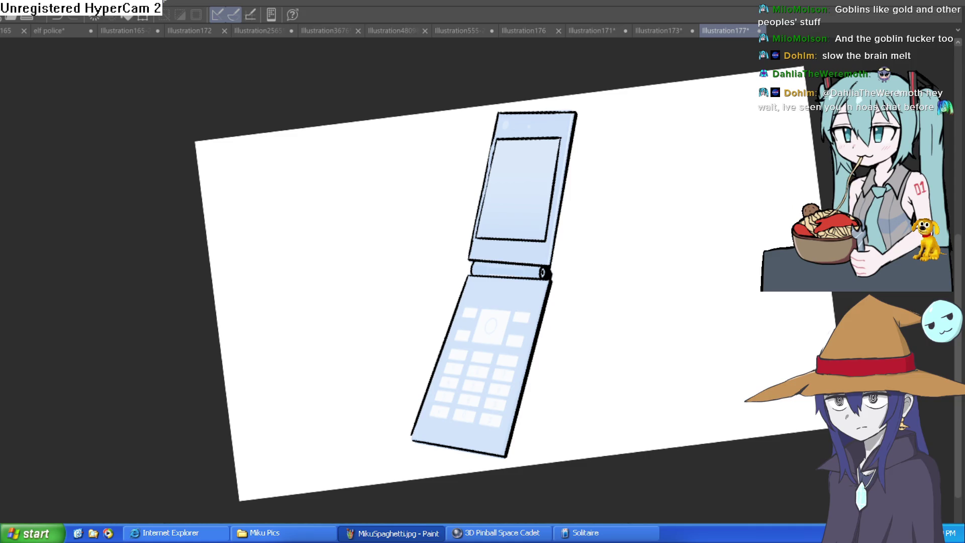
# Step: Outline the flip phone's central square key and four small keys in thick black
pyautogui.moveTo(295, 285); pyautogui.dragTo(366, 287)
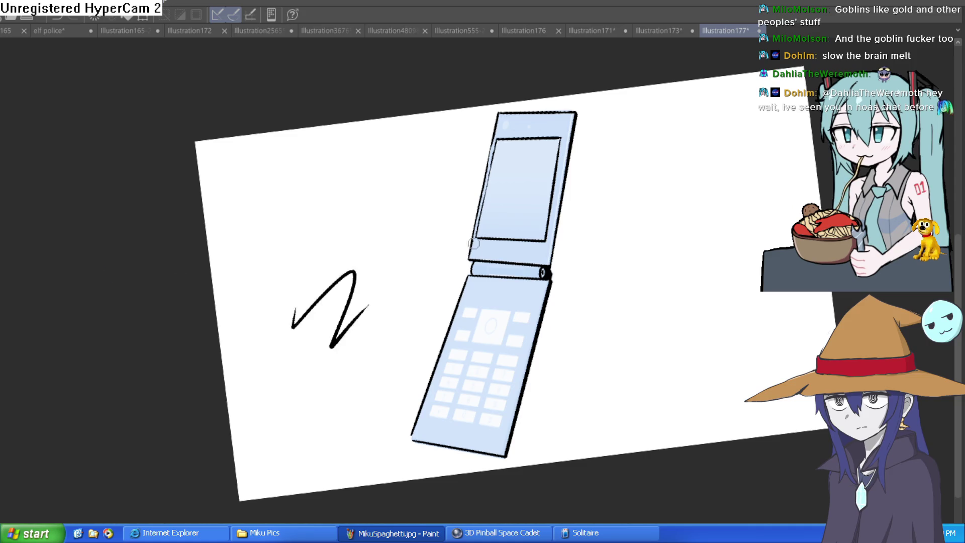
pyautogui.hotkey('ctrl', 'z')
pyautogui.scroll(5, 622, 236)
pyautogui.moveTo(449, 300)
pyautogui.mouseDown()
pyautogui.moveTo(473, 344)
pyautogui.moveTo(437, 379)
pyautogui.moveTo(418, 377)
pyautogui.moveTo(407, 333)
pyautogui.moveTo(447, 299)
pyautogui.moveTo(558, 432)
pyautogui.moveTo(657, 334)
pyautogui.moveTo(585, 204)
pyautogui.moveTo(564, 186)
pyautogui.moveTo(457, 288)
pyautogui.mouseUp()
pyautogui.moveTo(616, 196)
pyautogui.mouseDown()
pyautogui.moveTo(648, 241)
pyautogui.moveTo(648, 281)
pyautogui.moveTo(686, 277)
pyautogui.moveTo(700, 241)
pyautogui.moveTo(684, 221)
pyautogui.moveTo(644, 235)
pyautogui.mouseUp()
pyautogui.moveTo(709, 280)
pyautogui.mouseDown()
pyautogui.moveTo(646, 265)
pyautogui.moveTo(672, 277)
pyautogui.moveTo(669, 246)
pyautogui.moveTo(651, 231)
pyautogui.moveTo(669, 243)
pyautogui.mouseUp()
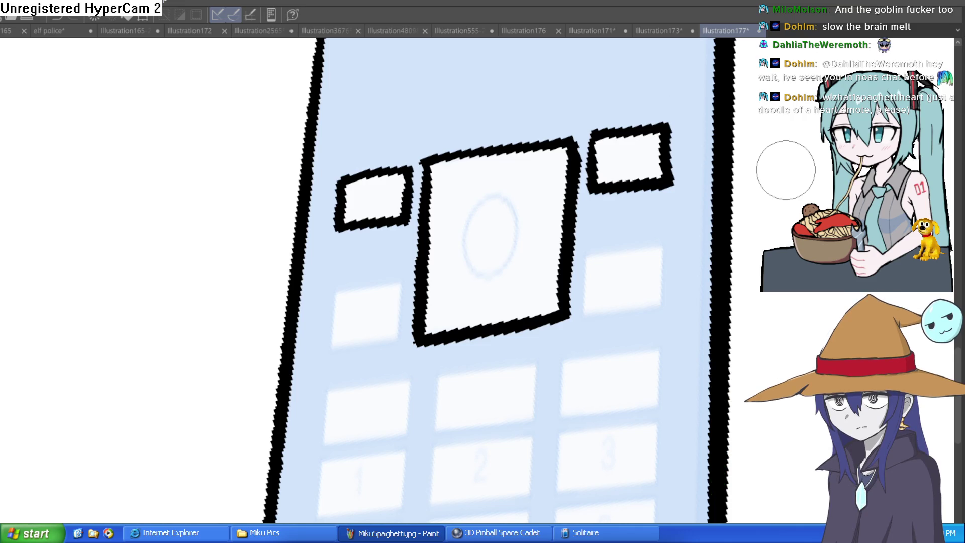
pyautogui.moveTo(589, 254)
pyautogui.mouseDown()
pyautogui.moveTo(598, 312)
pyautogui.moveTo(659, 303)
pyautogui.moveTo(657, 248)
pyautogui.moveTo(605, 238)
pyautogui.moveTo(591, 251)
pyautogui.mouseUp()
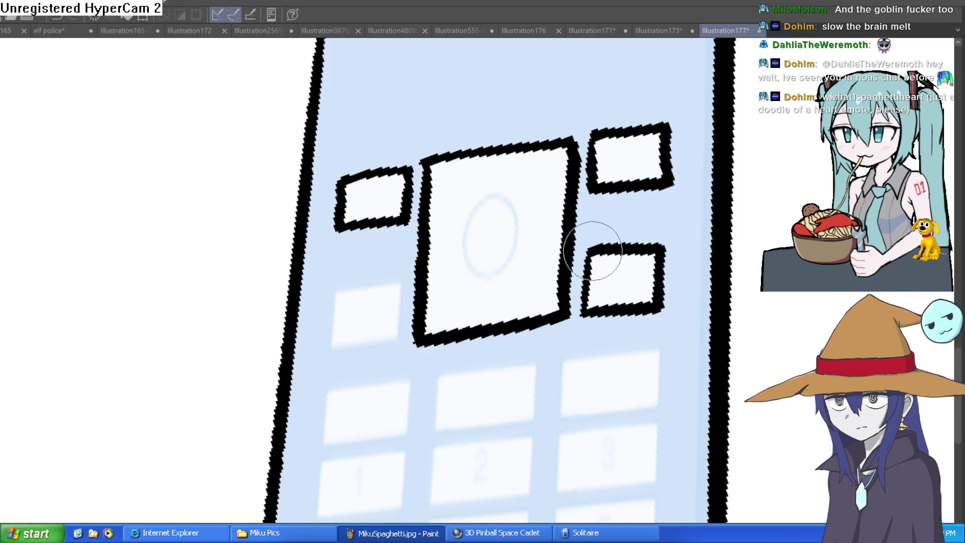
pyautogui.moveTo(402, 280)
pyautogui.mouseDown()
pyautogui.moveTo(379, 343)
pyautogui.moveTo(330, 330)
pyautogui.moveTo(362, 288)
pyautogui.moveTo(409, 281)
pyautogui.mouseUp()
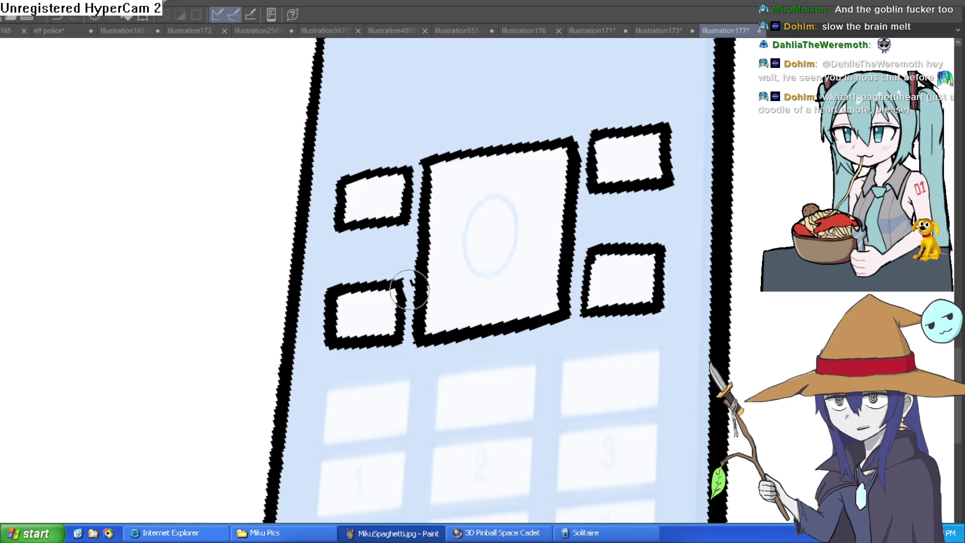
pyautogui.scroll(-3, 452, 251)
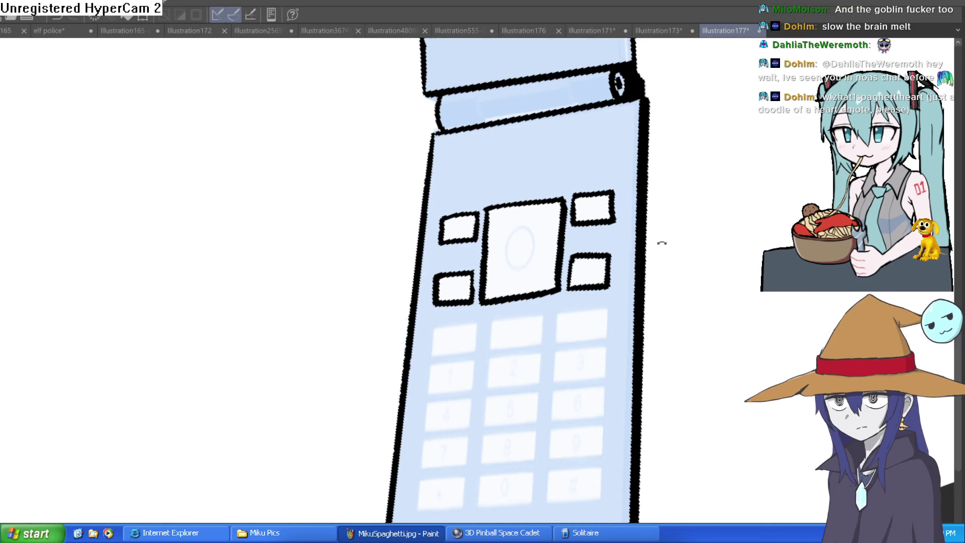
pyautogui.moveTo(662, 243); pyautogui.dragTo(624, 255)
pyautogui.scroll(-3, 644, 247)
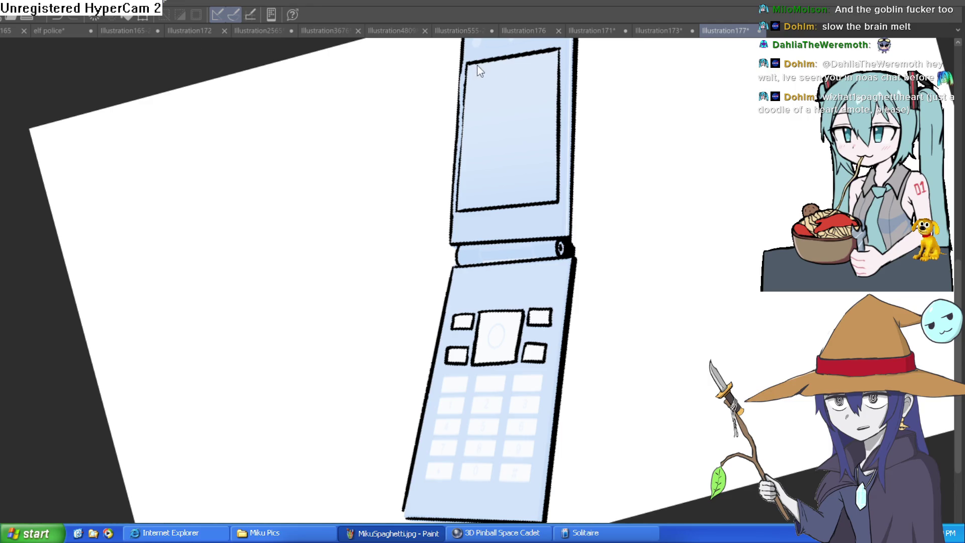
# Step: Create the new blank illustration Illustration178 with Ctrl+N
pyautogui.hotkey('ctrl', 'n')
pyautogui.press('Return')
pyautogui.moveTo(550, 242); pyautogui.dragTo(481, 178)
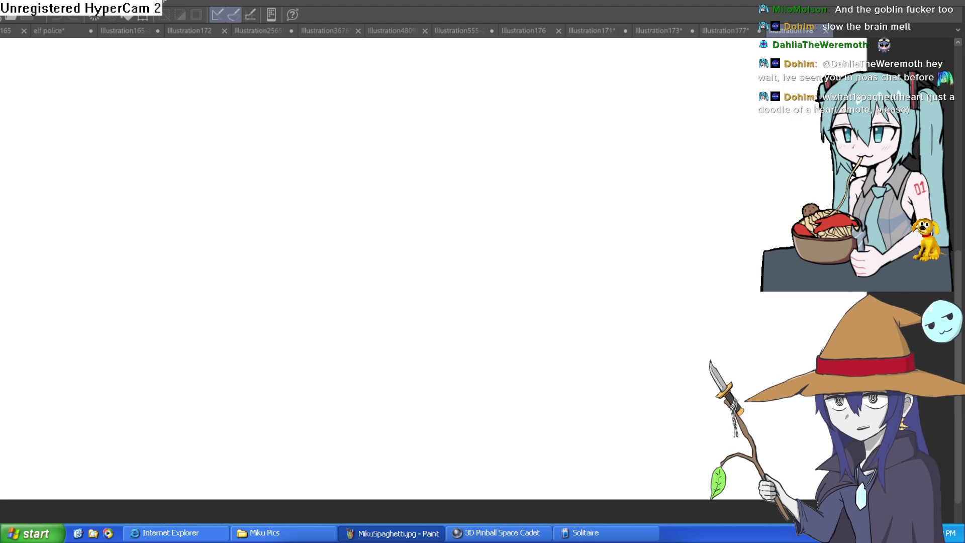
# Step: Test the brush and discard several early heart-outline attempts
pyautogui.moveTo(250, 167)
pyautogui.mouseDown()
pyautogui.moveTo(305, 205)
pyautogui.moveTo(474, 210)
pyautogui.mouseUp()
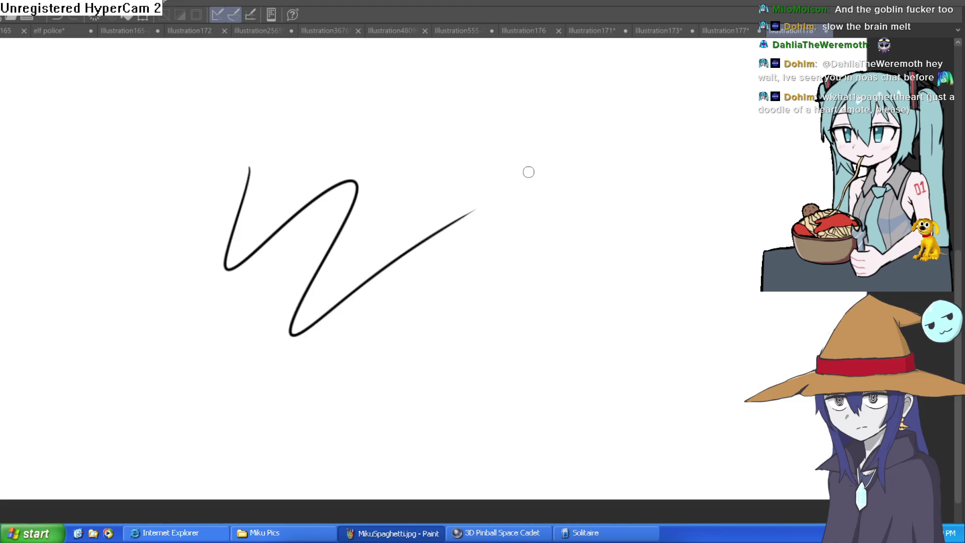
pyautogui.hotkey('ctrl', 'z')
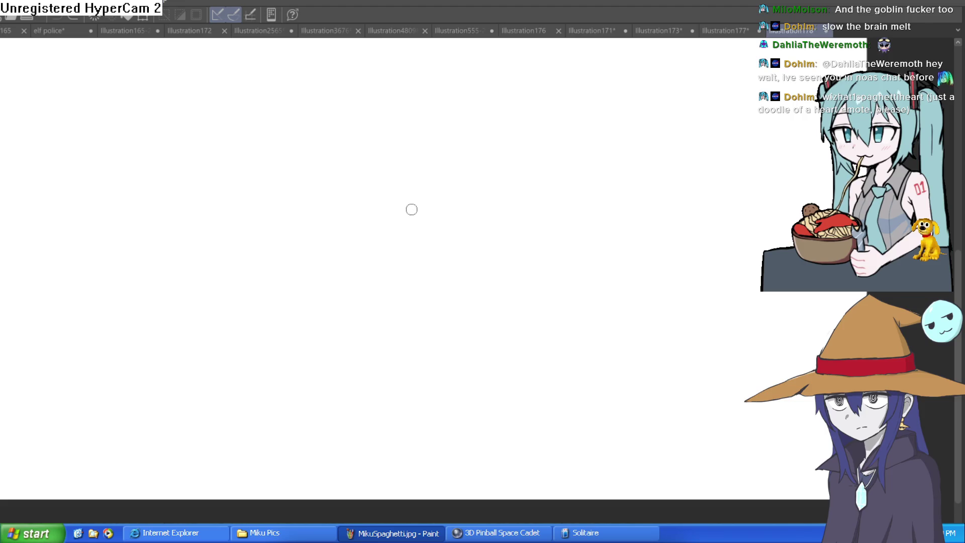
pyautogui.scroll(1, 410, 224)
pyautogui.scroll(-2, 435, 226)
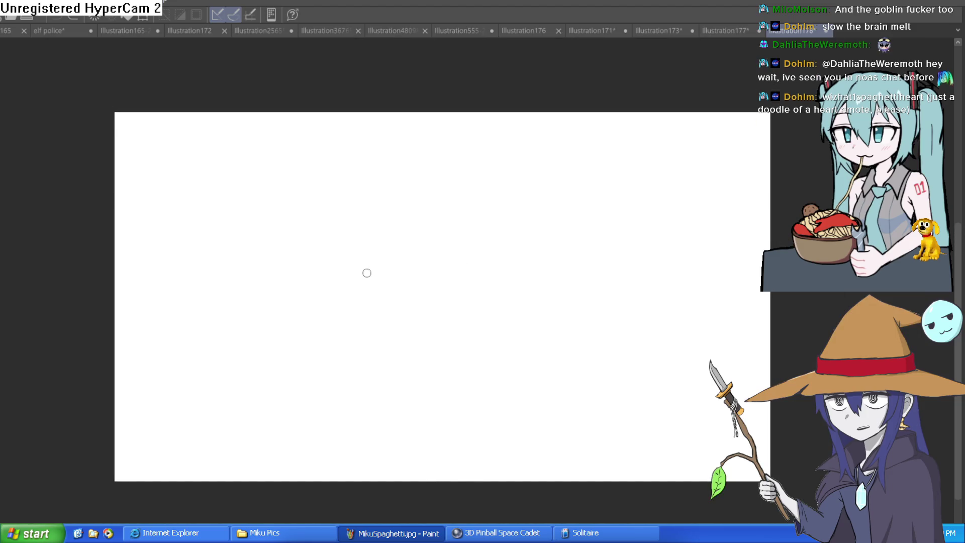
pyautogui.moveTo(435, 235)
pyautogui.mouseDown()
pyautogui.moveTo(444, 282)
pyautogui.moveTo(423, 311)
pyautogui.mouseUp()
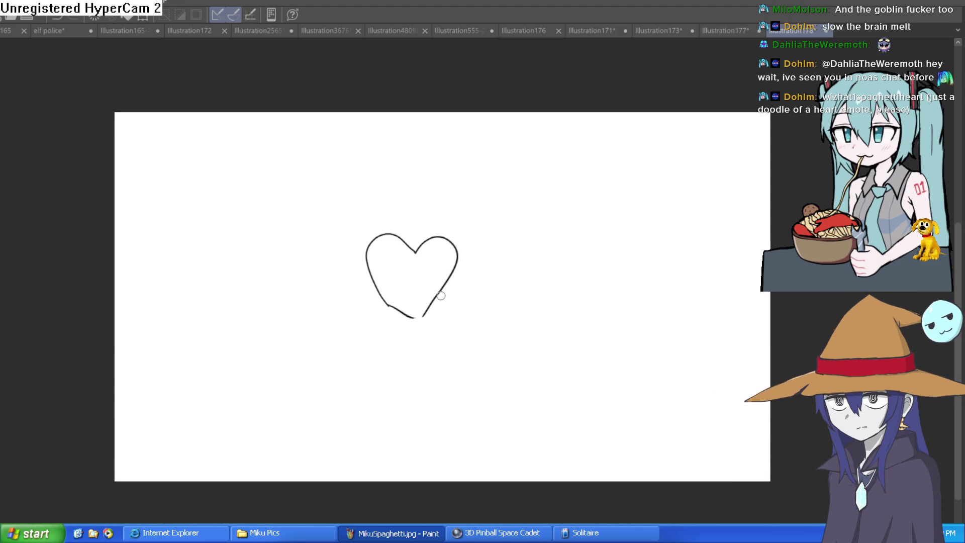
pyautogui.click(458, 242)
pyautogui.hotkey('ctrl', 'z')
pyautogui.moveTo(358, 361)
pyautogui.mouseDown()
pyautogui.moveTo(383, 251)
pyautogui.moveTo(464, 246)
pyautogui.mouseUp()
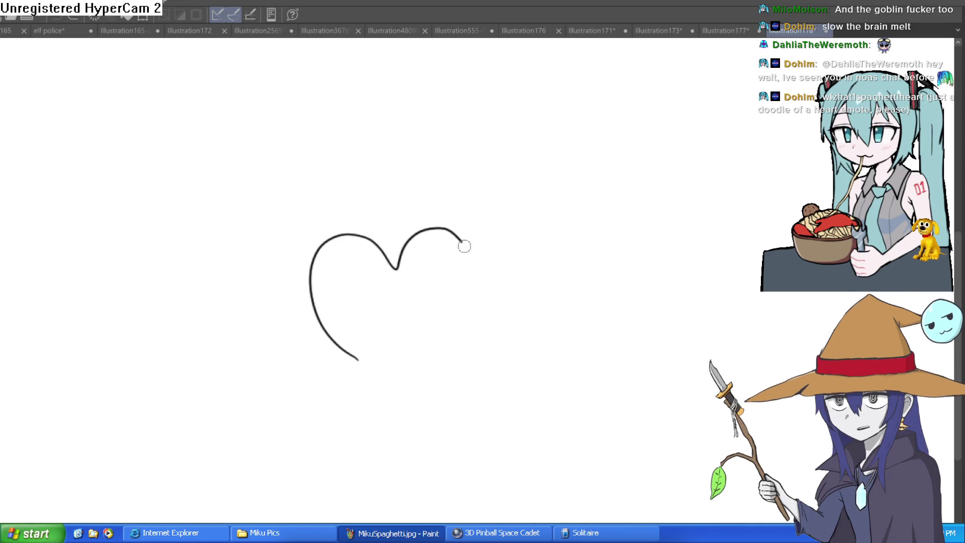
pyautogui.hotkey('ctrl', 'z')
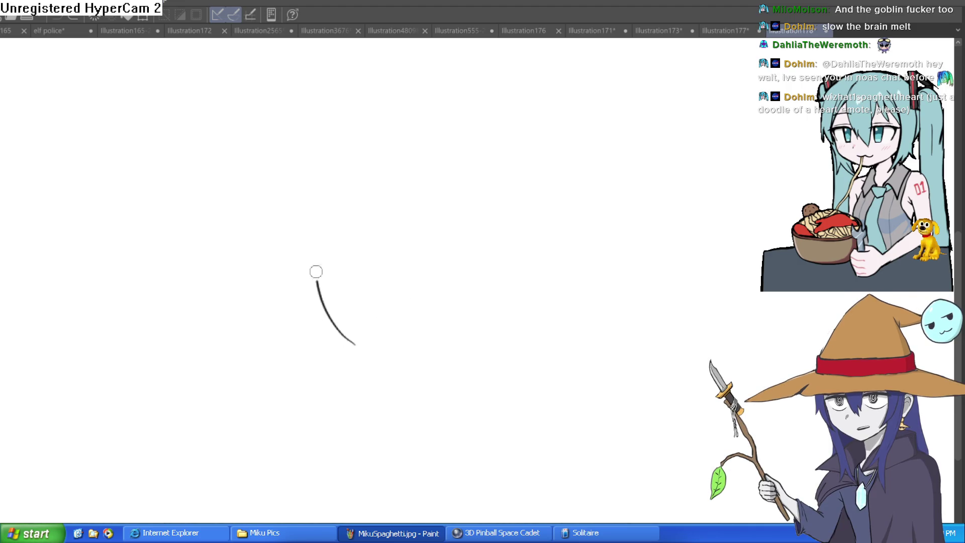
pyautogui.moveTo(385, 233); pyautogui.dragTo(430, 232)
pyautogui.hotkey('ctrl', 'z')
# Step: Draw the heart's left lobe with a loop, erase it, then restore it
pyautogui.moveTo(312, 283); pyautogui.dragTo(390, 234)
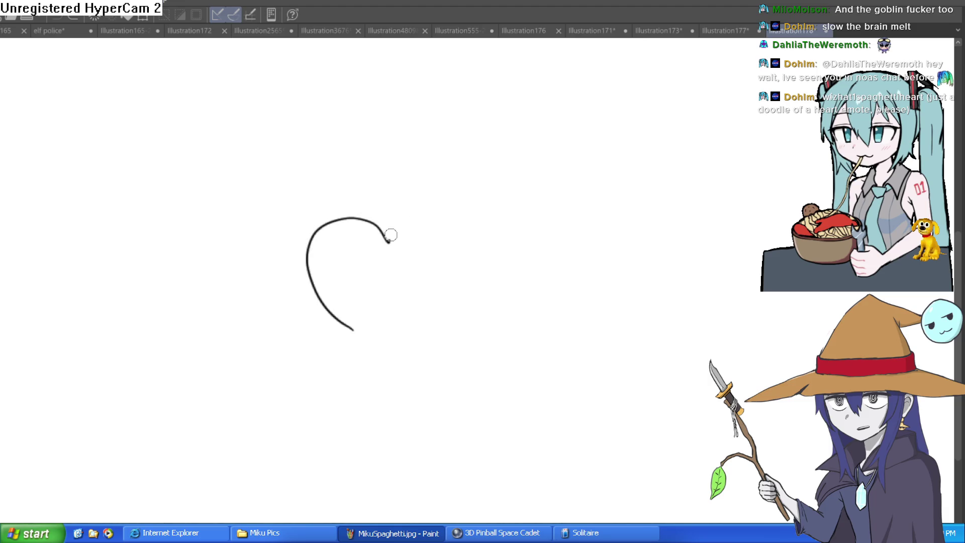
pyautogui.click(422, 288)
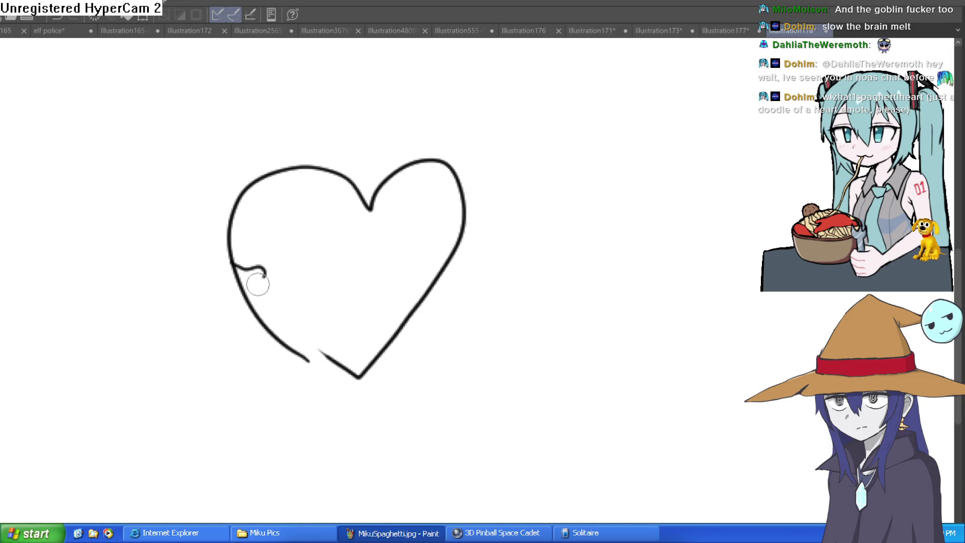
pyautogui.moveTo(272, 314)
pyautogui.mouseDown()
pyautogui.moveTo(201, 282)
pyautogui.moveTo(228, 238)
pyautogui.mouseUp()
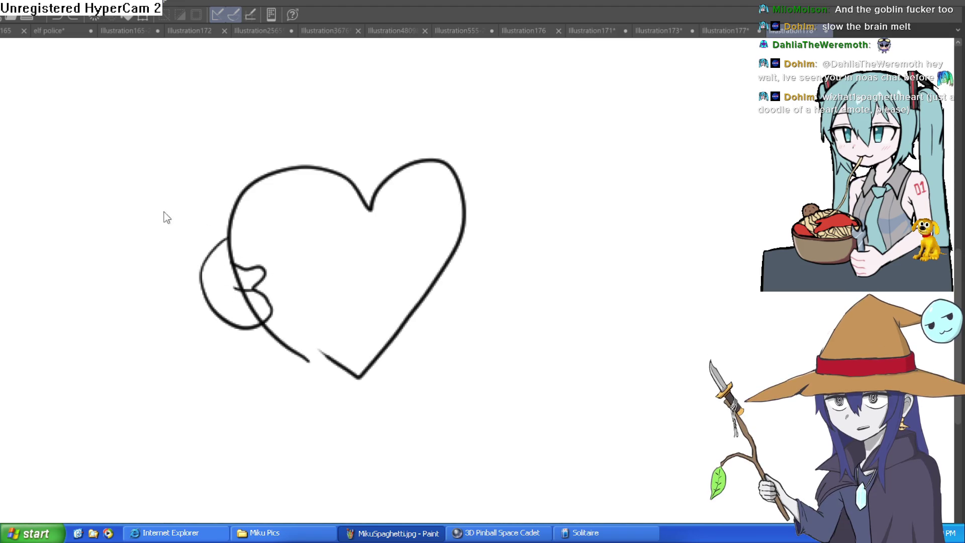
pyautogui.moveTo(242, 298)
pyautogui.mouseDown()
pyautogui.moveTo(249, 319)
pyautogui.moveTo(257, 270)
pyautogui.moveTo(252, 282)
pyautogui.moveTo(244, 267)
pyautogui.moveTo(270, 297)
pyautogui.moveTo(262, 319)
pyautogui.moveTo(237, 280)
pyautogui.moveTo(254, 324)
pyautogui.mouseUp()
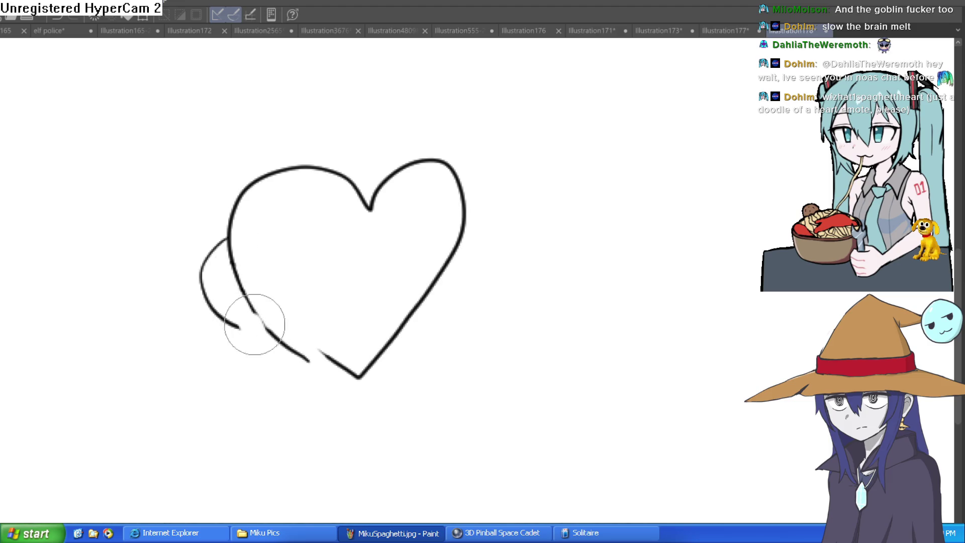
pyautogui.moveTo(341, 172)
pyautogui.mouseDown()
pyautogui.moveTo(329, 172)
pyautogui.moveTo(441, 176)
pyautogui.moveTo(454, 211)
pyautogui.mouseUp()
pyautogui.hotkey('ctrl', 'z')
pyautogui.hotkey('ctrl', 'z')
pyautogui.hotkey('ctrl', 'z')
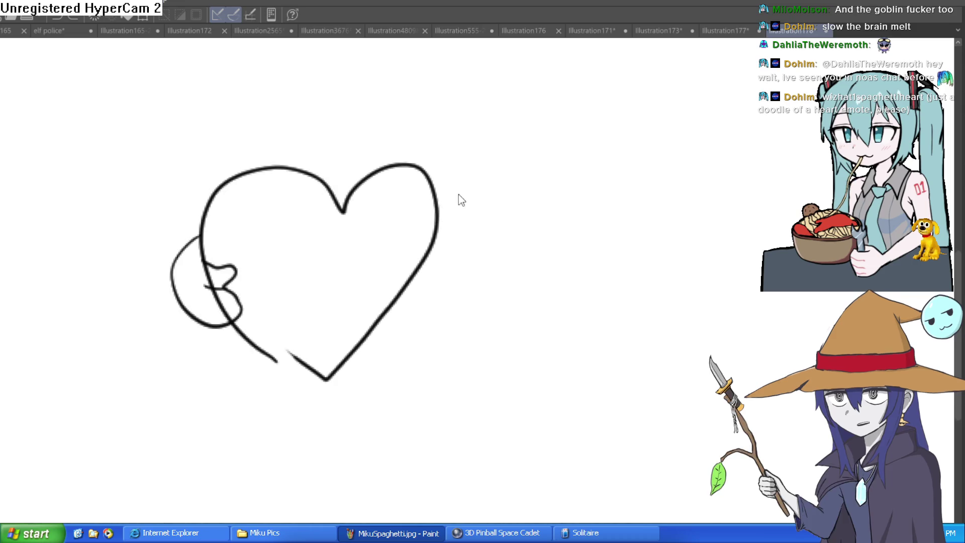
# Step: Clear the canvas and draw a closed heart: left side, top, right side, lower edge
pyautogui.press('Delete')
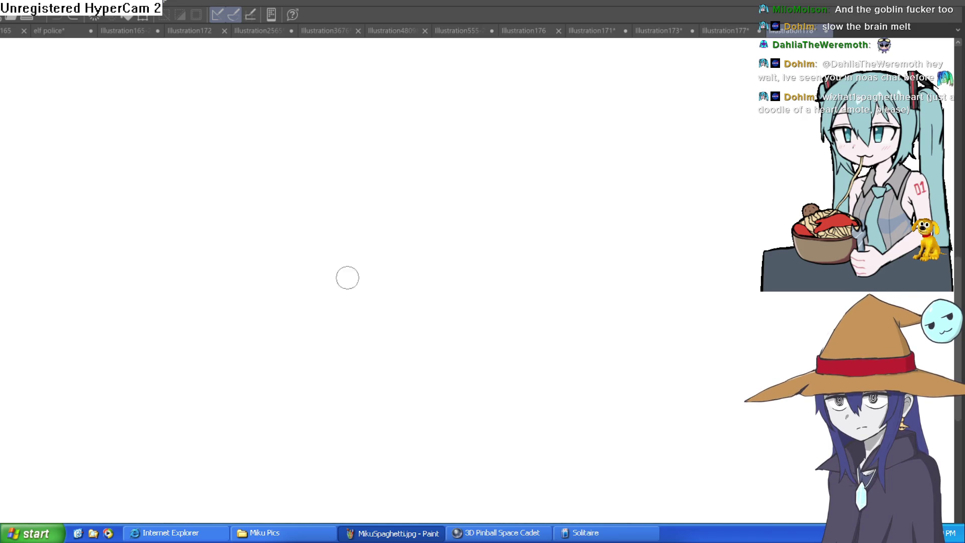
pyautogui.moveTo(343, 337)
pyautogui.mouseDown()
pyautogui.moveTo(280, 215)
pyautogui.moveTo(359, 232)
pyautogui.mouseUp()
pyautogui.hotkey('ctrl', 'z')
pyautogui.moveTo(354, 344)
pyautogui.mouseDown()
pyautogui.moveTo(308, 282)
pyautogui.moveTo(374, 218)
pyautogui.mouseUp()
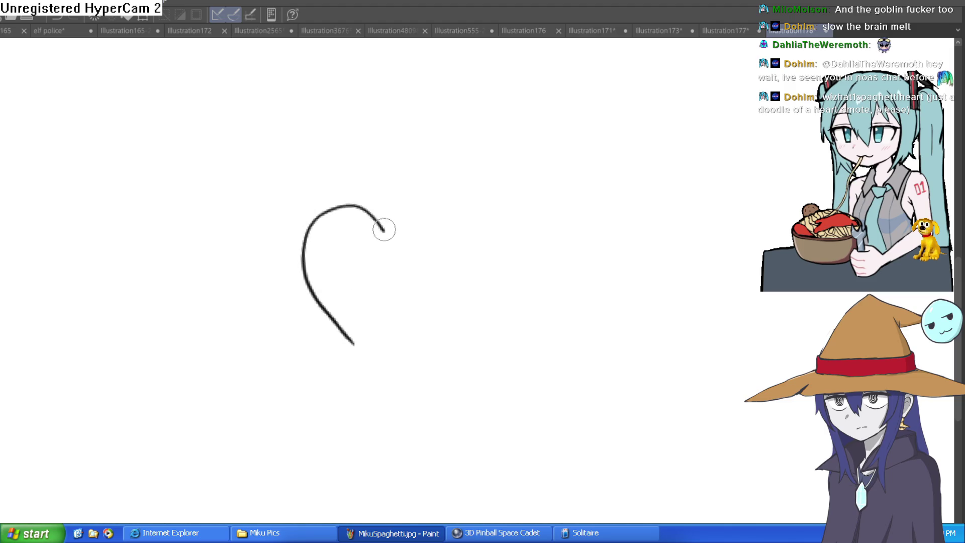
pyautogui.moveTo(450, 218); pyautogui.dragTo(444, 287)
pyautogui.moveTo(322, 302)
pyautogui.mouseDown()
pyautogui.moveTo(381, 355)
pyautogui.moveTo(344, 310)
pyautogui.mouseUp()
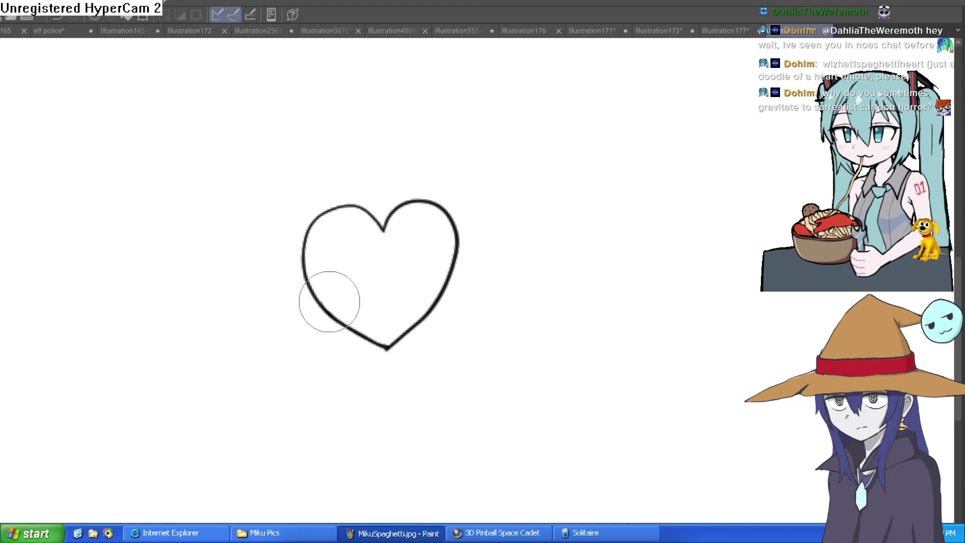
pyautogui.scroll(-1, 485, 213)
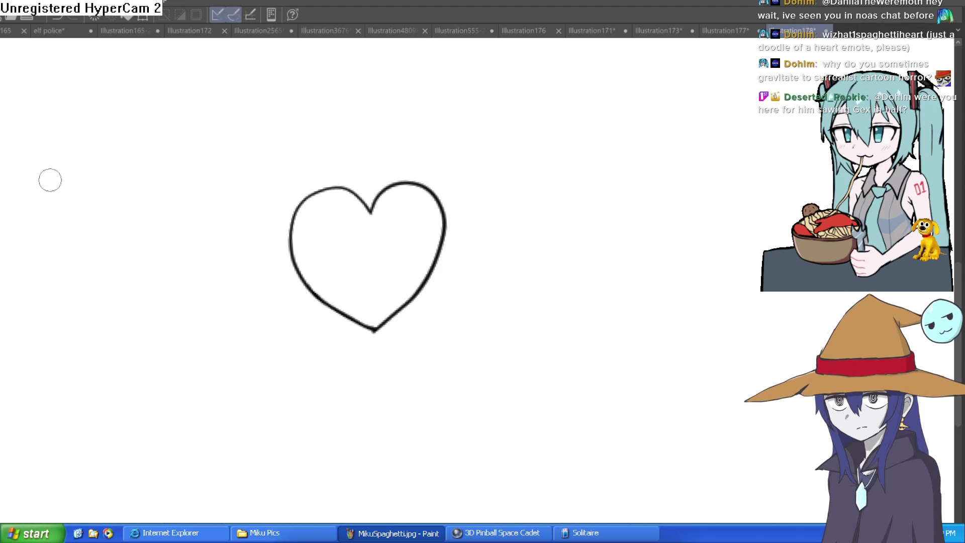
# Step: Discard a spiral on the heart's right edge and draw the head's left side above
pyautogui.click(441, 234)
pyautogui.moveTo(461, 202)
pyautogui.mouseDown()
pyautogui.moveTo(445, 229)
pyautogui.moveTo(415, 239)
pyautogui.moveTo(418, 265)
pyautogui.mouseUp()
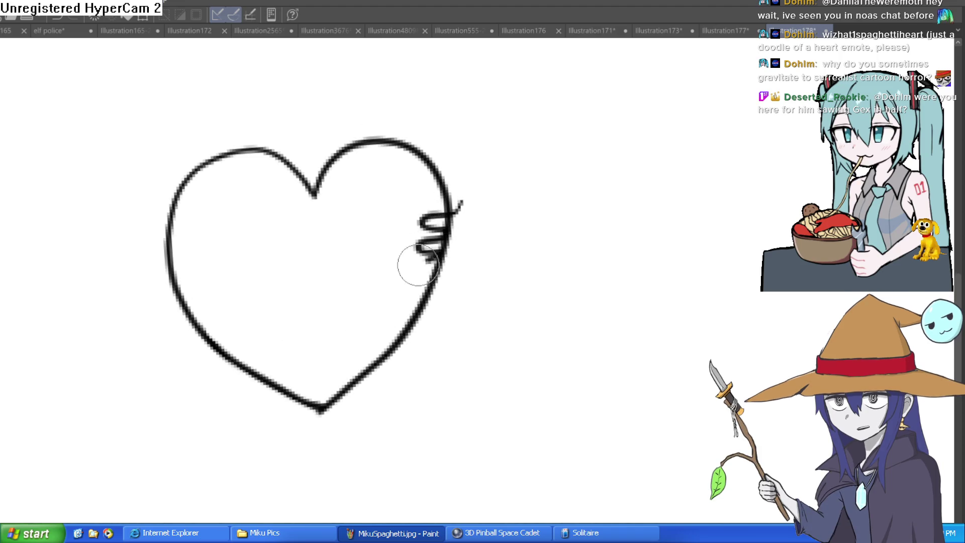
pyautogui.hotkey('ctrl', 'z')
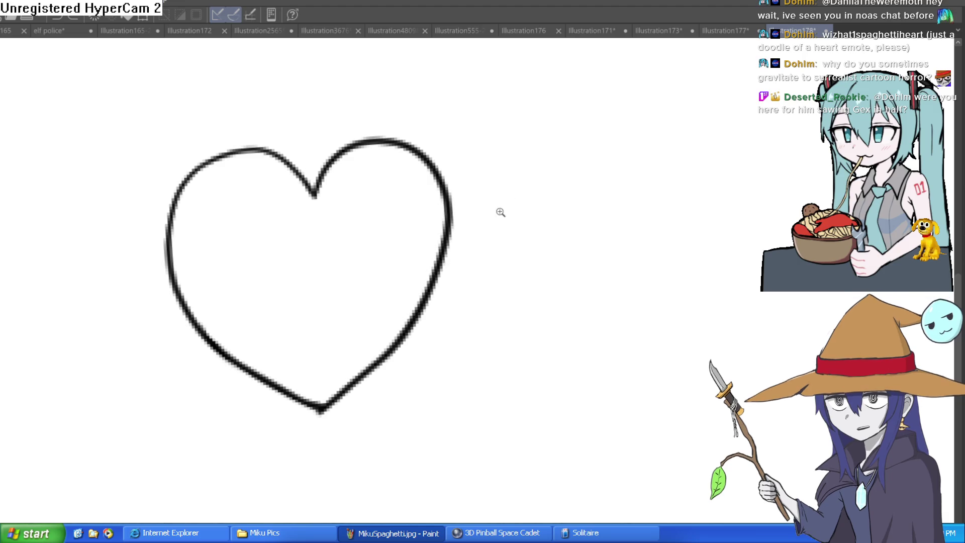
pyautogui.scroll(-2, 499, 211)
pyautogui.moveTo(577, 271); pyautogui.dragTo(587, 224)
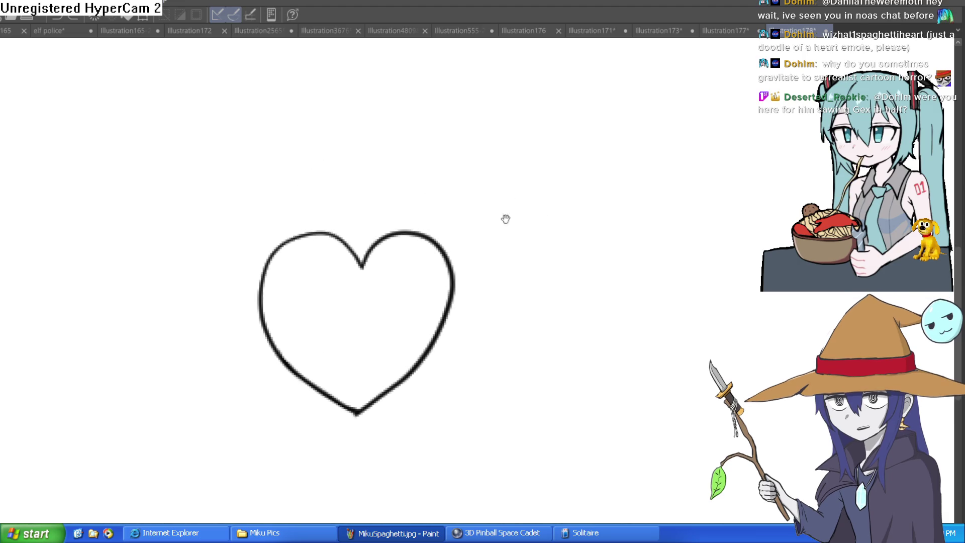
pyautogui.scroll(2, 374, 203)
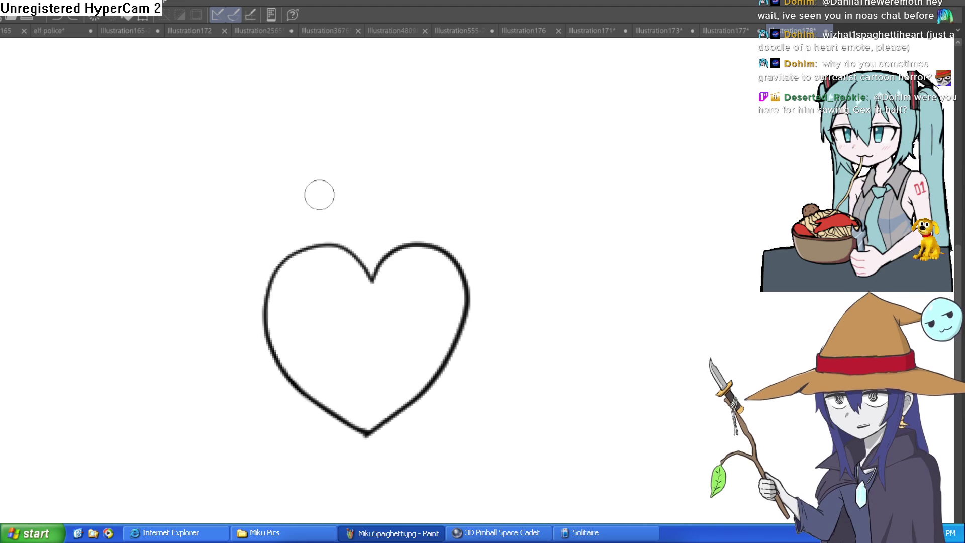
pyautogui.moveTo(310, 247)
pyautogui.mouseDown()
pyautogui.moveTo(294, 194)
pyautogui.moveTo(437, 195)
pyautogui.mouseUp()
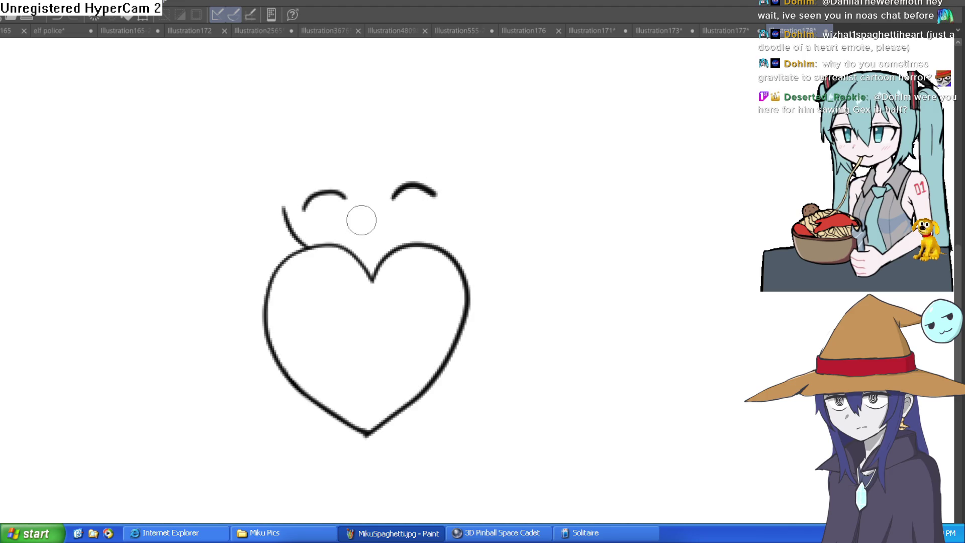
# Step: Draw the wavy smiling mouth and lower lip, discarding trial head and brim lines
pyautogui.moveTo(355, 232); pyautogui.dragTo(425, 219)
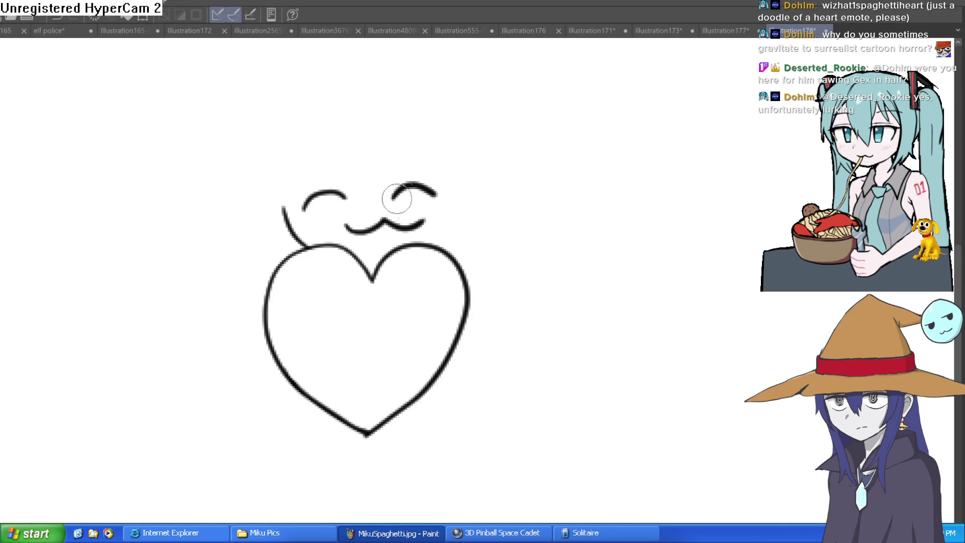
pyautogui.moveTo(366, 243)
pyautogui.mouseDown()
pyautogui.moveTo(423, 222)
pyautogui.moveTo(459, 188)
pyautogui.mouseUp()
pyautogui.moveTo(281, 186)
pyautogui.mouseDown()
pyautogui.moveTo(383, 166)
pyautogui.moveTo(460, 183)
pyautogui.mouseUp()
pyautogui.hotkey('ctrl', 'z')
pyautogui.moveTo(288, 184); pyautogui.dragTo(502, 178)
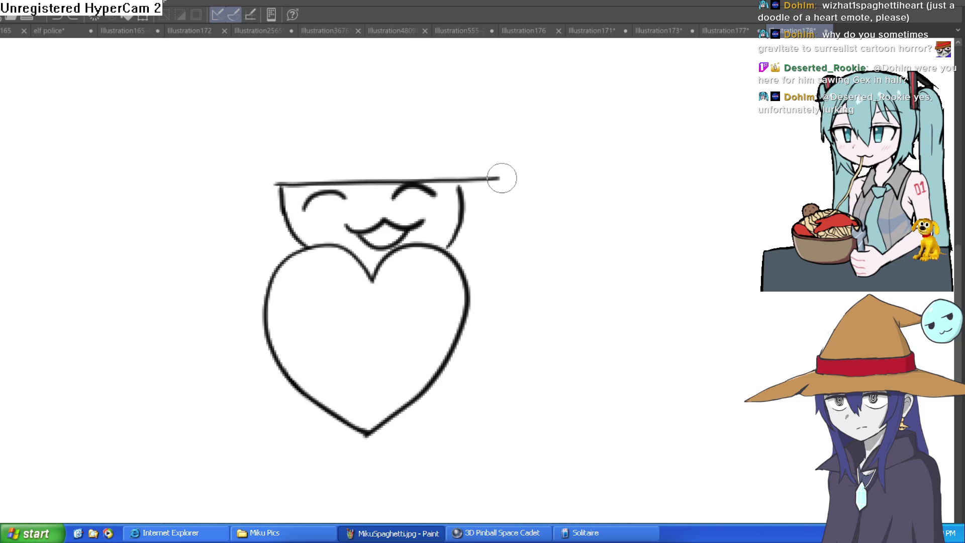
pyautogui.hotkey('ctrl', 'z')
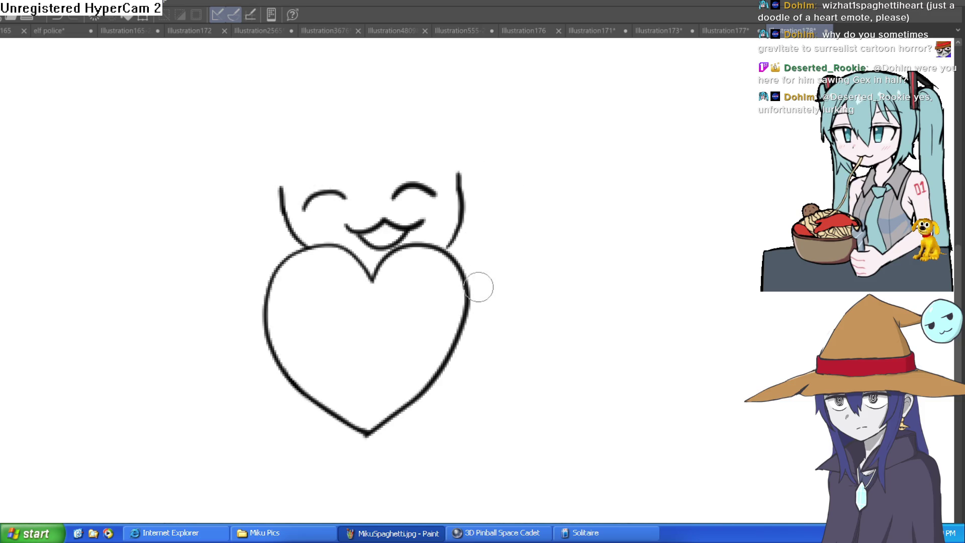
pyautogui.scroll(3, 478, 287)
# Step: Draw fingers gripping the heart's left edge and erase the overlapping finger lines
pyautogui.moveTo(472, 273)
pyautogui.mouseDown()
pyautogui.moveTo(434, 303)
pyautogui.moveTo(452, 304)
pyautogui.moveTo(457, 340)
pyautogui.moveTo(472, 329)
pyautogui.moveTo(437, 321)
pyautogui.mouseUp()
pyautogui.hotkey('ctrl', 'z')
pyautogui.hotkey('ctrl', 'z')
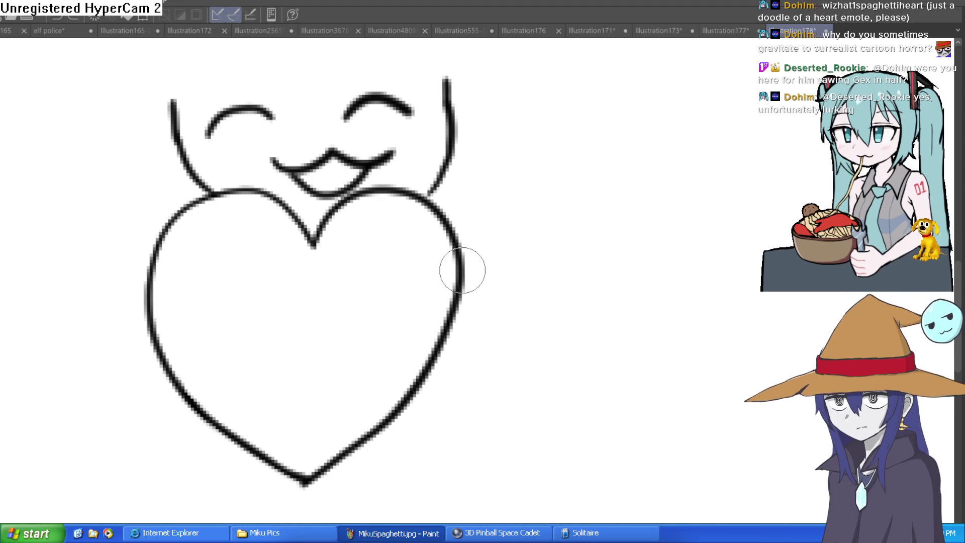
pyautogui.moveTo(452, 328)
pyautogui.mouseDown()
pyautogui.moveTo(424, 334)
pyautogui.moveTo(456, 349)
pyautogui.moveTo(482, 304)
pyautogui.mouseUp()
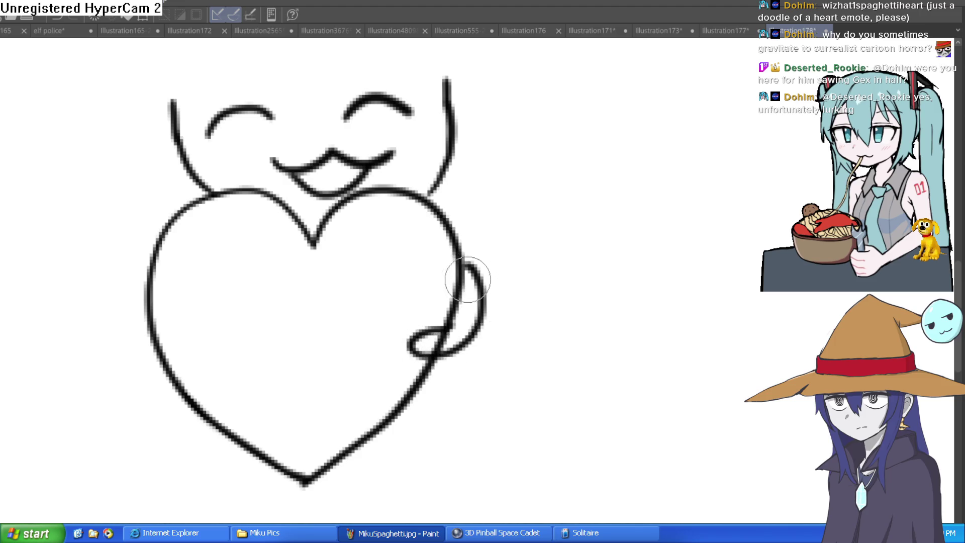
pyautogui.hotkey('ctrl', 'z')
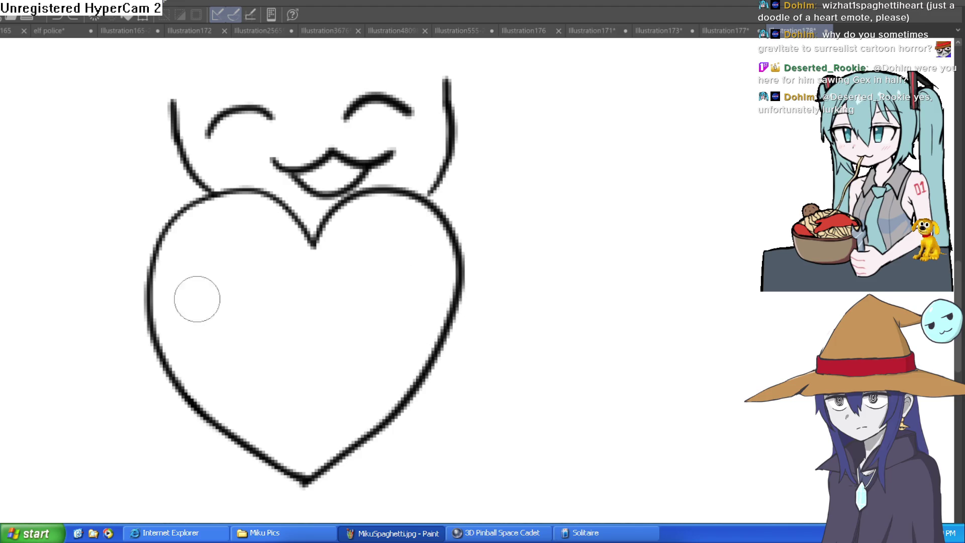
pyautogui.moveTo(153, 291)
pyautogui.mouseDown()
pyautogui.moveTo(168, 290)
pyautogui.moveTo(155, 318)
pyautogui.moveTo(168, 345)
pyautogui.moveTo(159, 375)
pyautogui.moveTo(168, 263)
pyautogui.mouseUp()
pyautogui.press('e')
pyautogui.moveTo(151, 302); pyautogui.dragTo(157, 275)
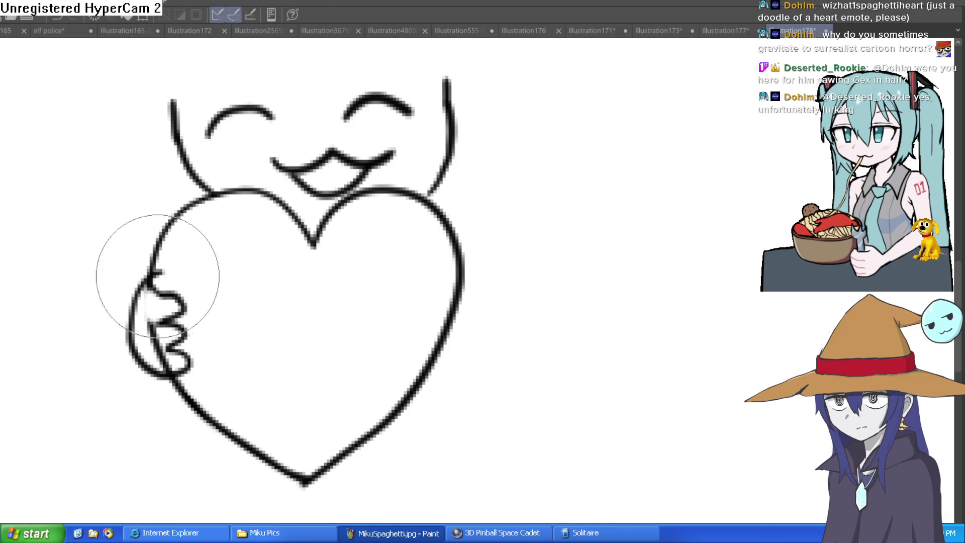
pyautogui.moveTo(154, 360)
pyautogui.mouseDown()
pyautogui.moveTo(151, 348)
pyautogui.moveTo(172, 345)
pyautogui.mouseUp()
# Step: Rotate the canvas sideways and back upright to touch up the fingers with the eraser
pyautogui.moveTo(452, 251)
pyautogui.mouseDown()
pyautogui.moveTo(412, 161)
pyautogui.moveTo(390, 133)
pyautogui.moveTo(375, 145)
pyautogui.moveTo(367, 131)
pyautogui.mouseUp()
pyautogui.moveTo(505, 111)
pyautogui.mouseDown()
pyautogui.moveTo(450, 222)
pyautogui.moveTo(495, 258)
pyautogui.moveTo(468, 293)
pyautogui.moveTo(485, 299)
pyautogui.moveTo(469, 356)
pyautogui.moveTo(523, 281)
pyautogui.moveTo(517, 270)
pyautogui.moveTo(496, 287)
pyautogui.moveTo(505, 283)
pyautogui.moveTo(493, 335)
pyautogui.mouseUp()
pyautogui.press('e')
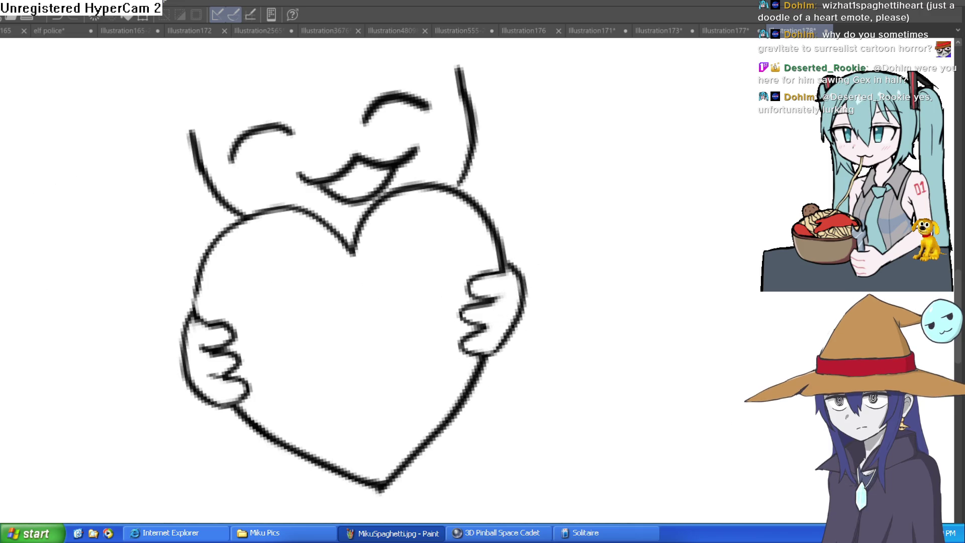
pyautogui.scroll(-2, 482, 193)
pyautogui.moveTo(566, 184)
pyautogui.mouseDown()
pyautogui.moveTo(578, 196)
pyautogui.moveTo(523, 238)
pyautogui.mouseUp()
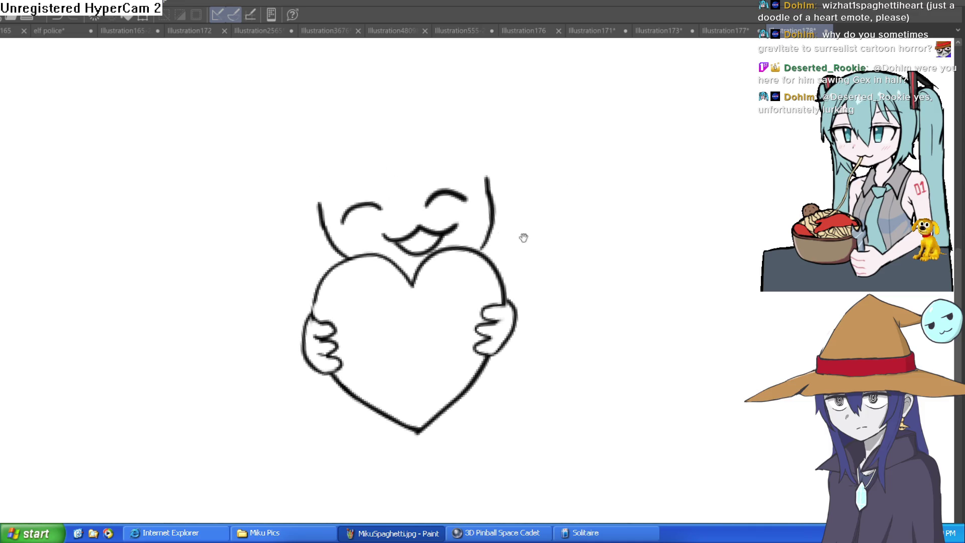
pyautogui.click(425, 256)
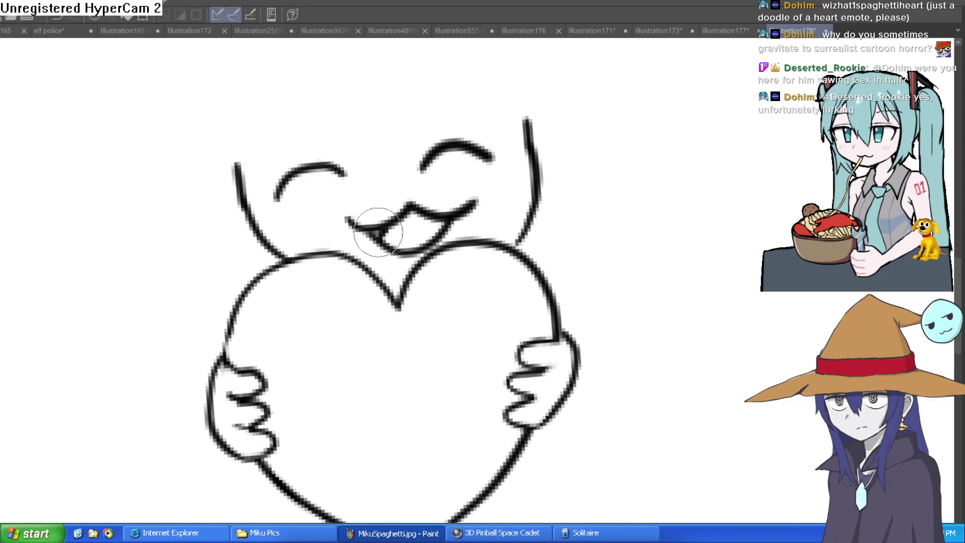
pyautogui.moveTo(488, 188); pyautogui.dragTo(475, 250)
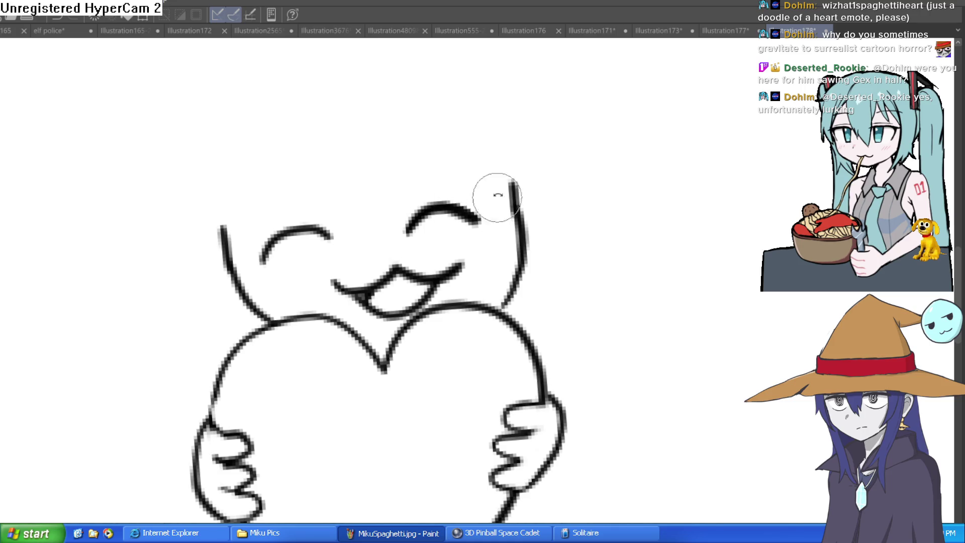
pyautogui.scroll(10, 497, 196)
pyautogui.press(']')
pyautogui.press(']')
pyautogui.press(']')
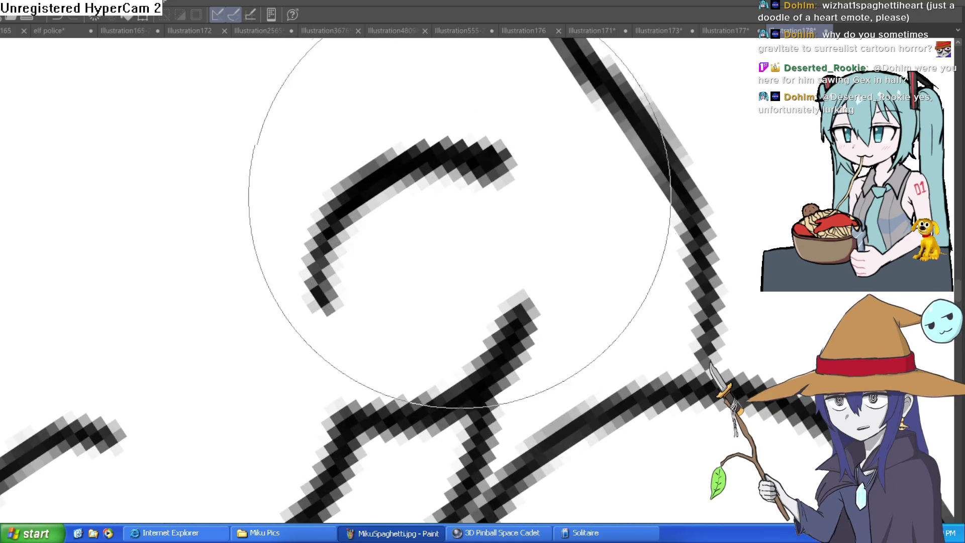
pyautogui.click(358, 154)
pyautogui.moveTo(286, 280)
pyautogui.mouseDown()
pyautogui.moveTo(296, 345)
pyautogui.moveTo(426, 129)
pyautogui.moveTo(621, 85)
pyautogui.moveTo(689, 11)
pyautogui.moveTo(459, 54)
pyautogui.moveTo(403, 47)
pyautogui.mouseUp()
pyautogui.scroll(-5, 345, 230)
pyautogui.scroll(-3, 345, 230)
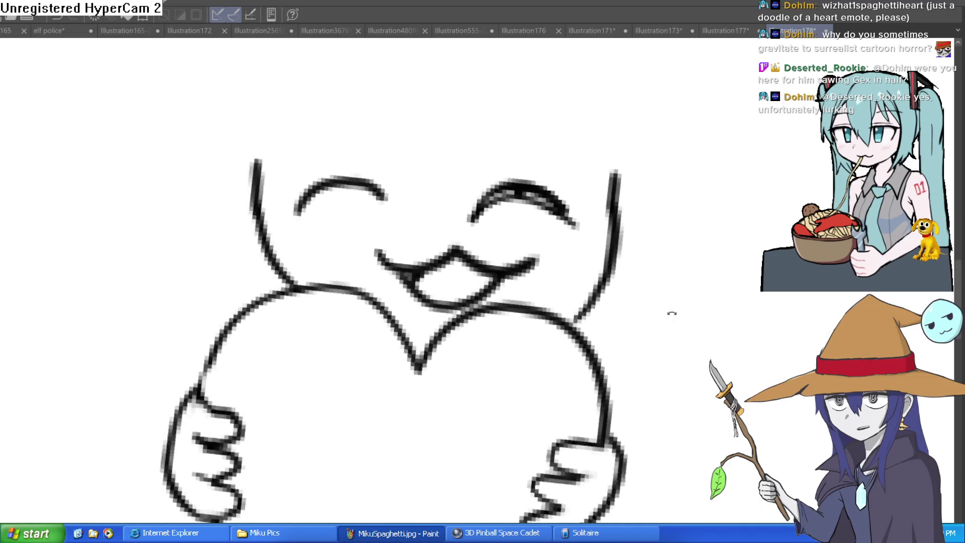
pyautogui.moveTo(672, 312); pyautogui.dragTo(668, 352)
pyautogui.scroll(5, 667, 355)
pyautogui.moveTo(710, 194)
pyautogui.mouseDown()
pyautogui.moveTo(668, 134)
pyautogui.moveTo(732, 215)
pyautogui.moveTo(718, 266)
pyautogui.mouseUp()
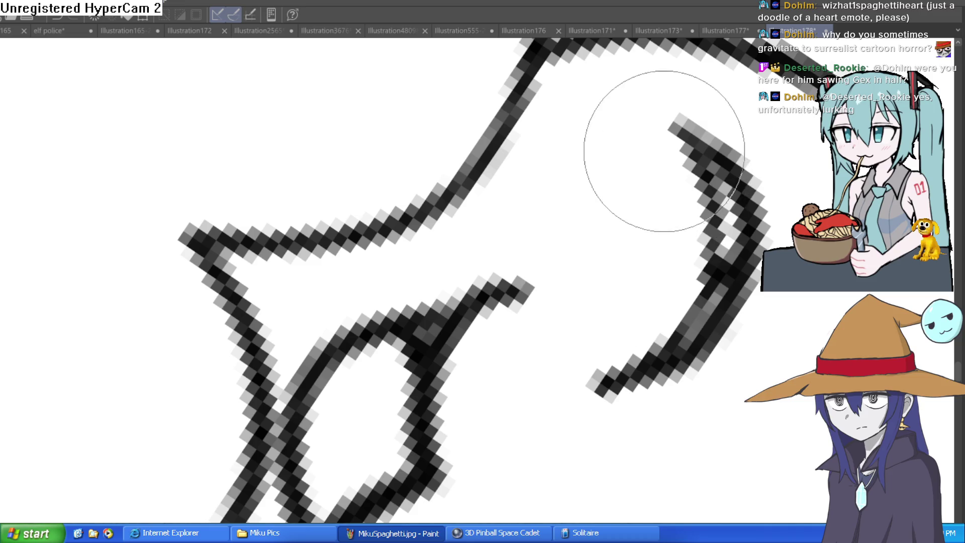
pyautogui.moveTo(663, 151); pyautogui.dragTo(625, 302)
pyautogui.moveTo(694, 125); pyautogui.dragTo(714, 241)
pyautogui.moveTo(774, 314)
pyautogui.mouseDown()
pyautogui.moveTo(674, 107)
pyautogui.moveTo(597, 205)
pyautogui.moveTo(546, 215)
pyautogui.mouseUp()
pyautogui.moveTo(698, 176)
pyautogui.mouseDown()
pyautogui.moveTo(442, 246)
pyautogui.moveTo(487, 204)
pyautogui.mouseUp()
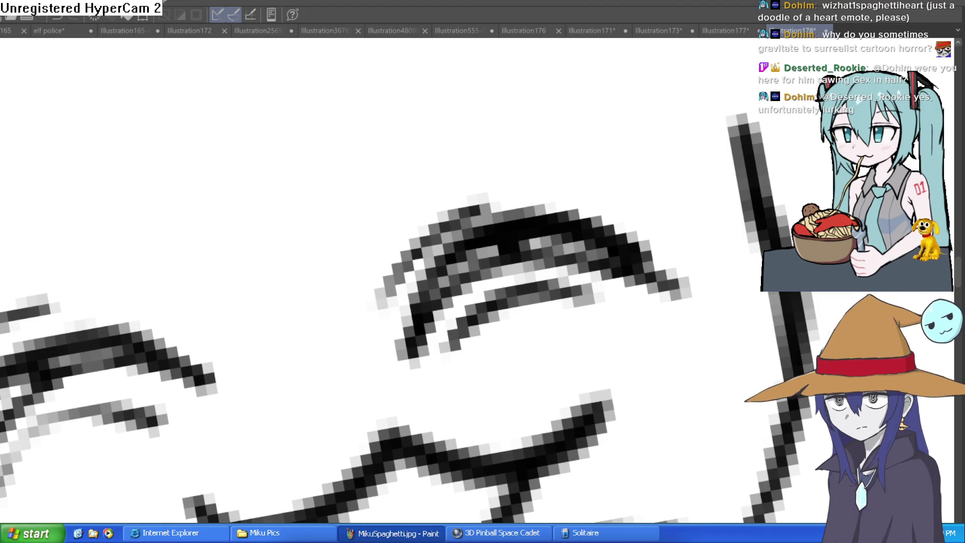
pyautogui.scroll(-5, 577, 150)
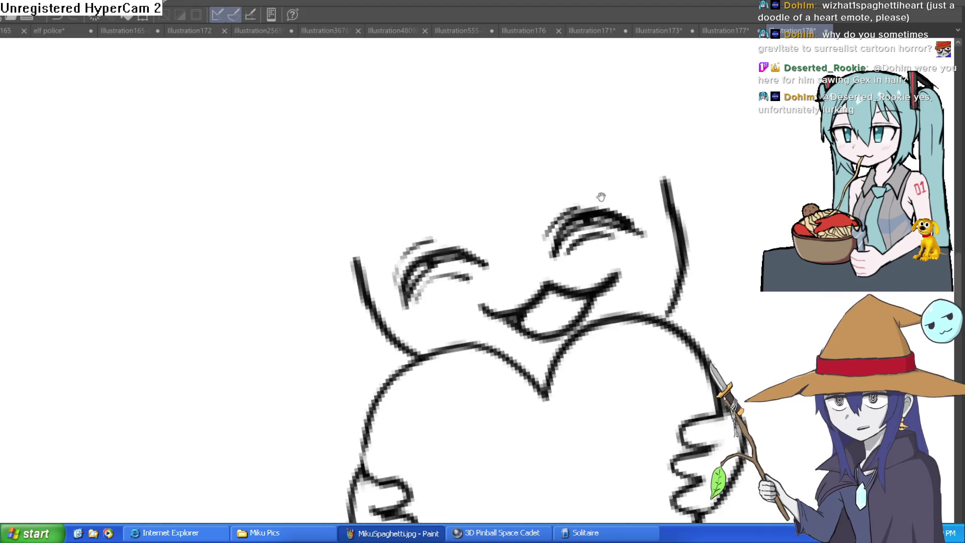
pyautogui.scroll(-2, 735, 265)
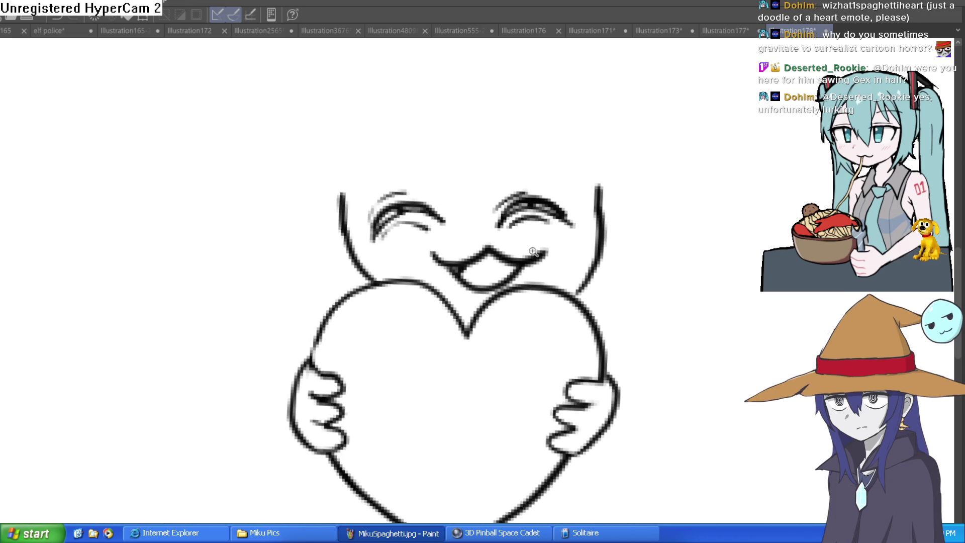
pyautogui.scroll(3, 533, 251)
pyautogui.moveTo(528, 255); pyautogui.dragTo(549, 237)
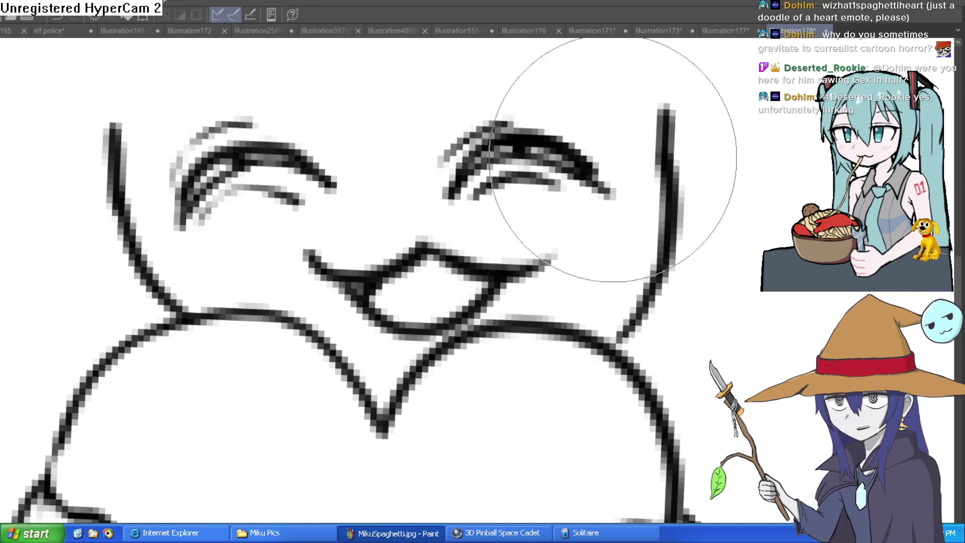
pyautogui.scroll(-2, 612, 160)
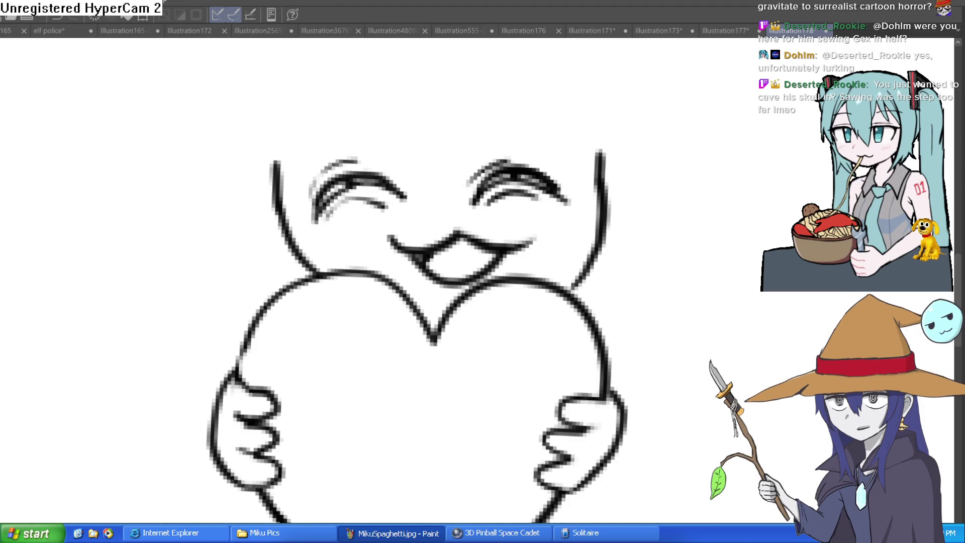
pyautogui.scroll(-3, 588, 167)
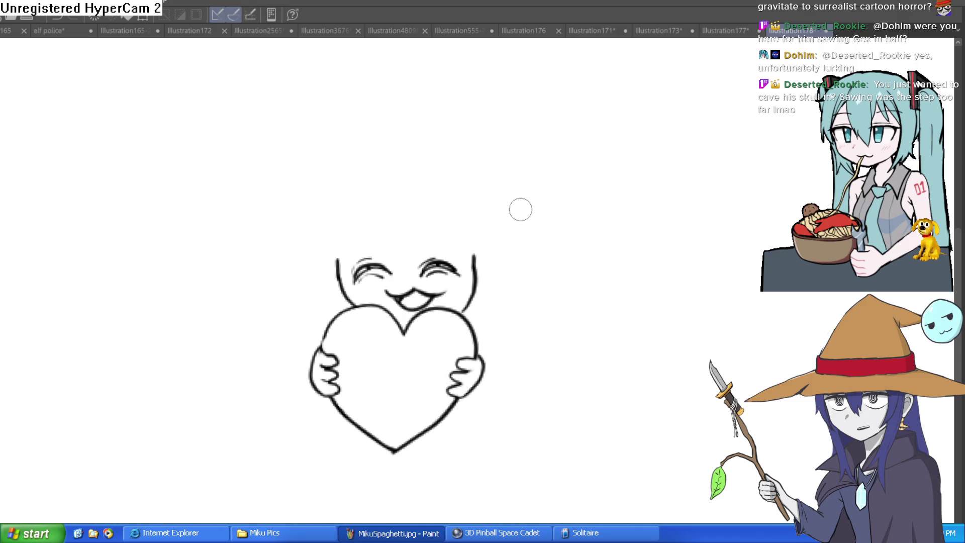
# Step: Try a hat brim line across the top of the face several times, undoing each
pyautogui.scroll(3, 366, 238)
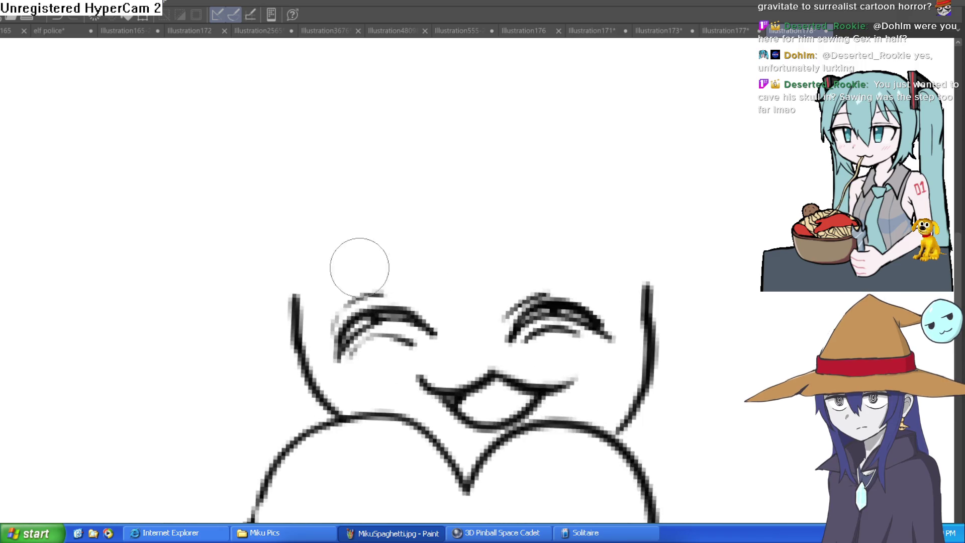
pyautogui.moveTo(286, 283); pyautogui.dragTo(732, 265)
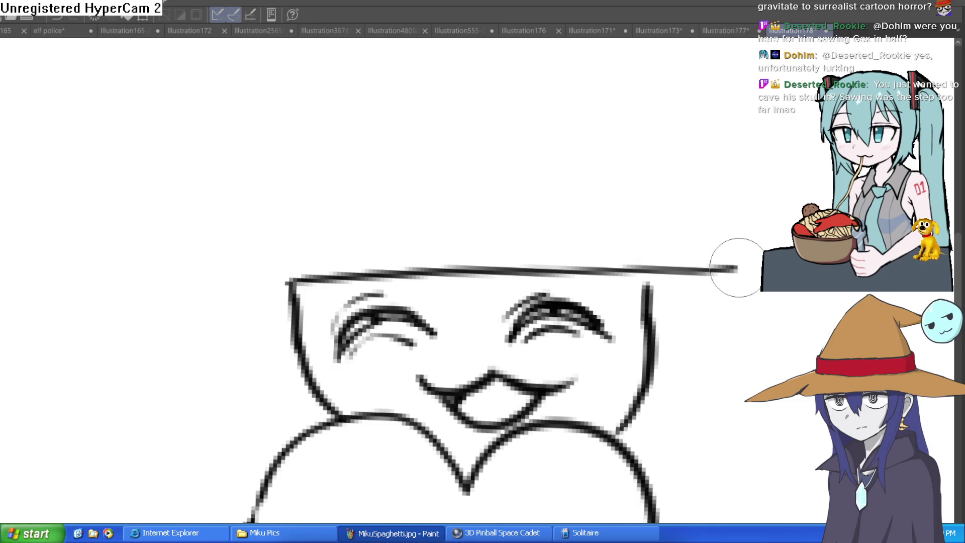
pyautogui.hotkey('ctrl', 'z')
pyautogui.moveTo(280, 282); pyautogui.dragTo(769, 269)
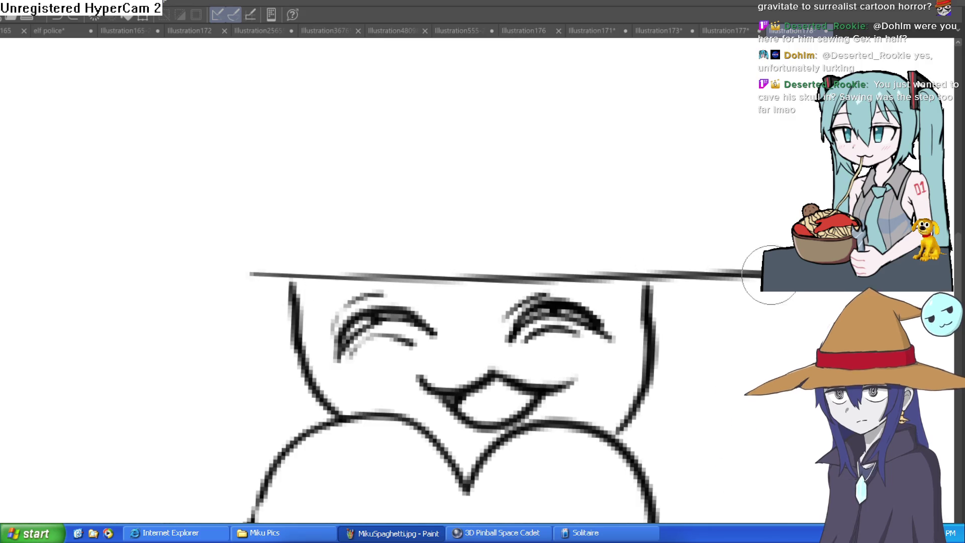
pyautogui.hotkey('ctrl', 'z')
pyautogui.moveTo(292, 325)
pyautogui.mouseDown()
pyautogui.moveTo(52, 338)
pyautogui.moveTo(529, 243)
pyautogui.moveTo(814, 312)
pyautogui.mouseUp()
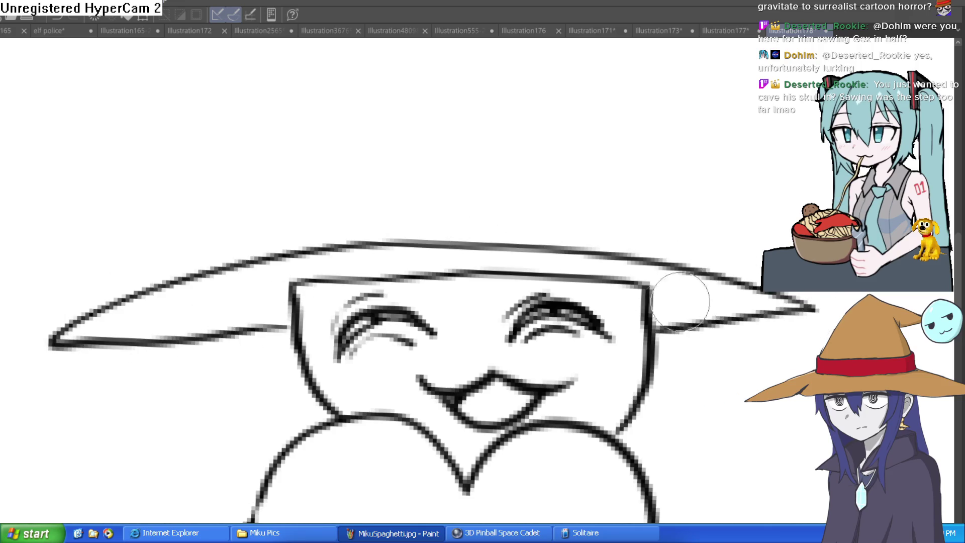
pyautogui.hotkey('ctrl', 'z')
pyautogui.hotkey('ctrl', 'z')
# Step: Redraw bolder finger outlines on the hand gripping the heart's right side
pyautogui.scroll(-2, 683, 308)
pyautogui.moveTo(683, 308); pyautogui.dragTo(629, 269)
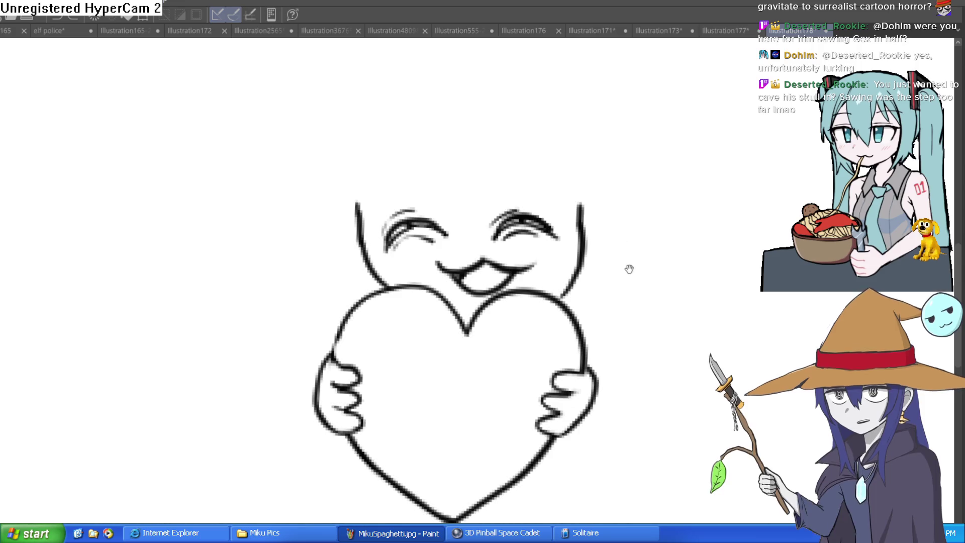
pyautogui.scroll(5, 605, 351)
pyautogui.moveTo(534, 314)
pyautogui.mouseDown()
pyautogui.moveTo(463, 280)
pyautogui.moveTo(517, 367)
pyautogui.moveTo(453, 345)
pyautogui.moveTo(468, 426)
pyautogui.moveTo(448, 453)
pyautogui.mouseUp()
pyautogui.press('e')
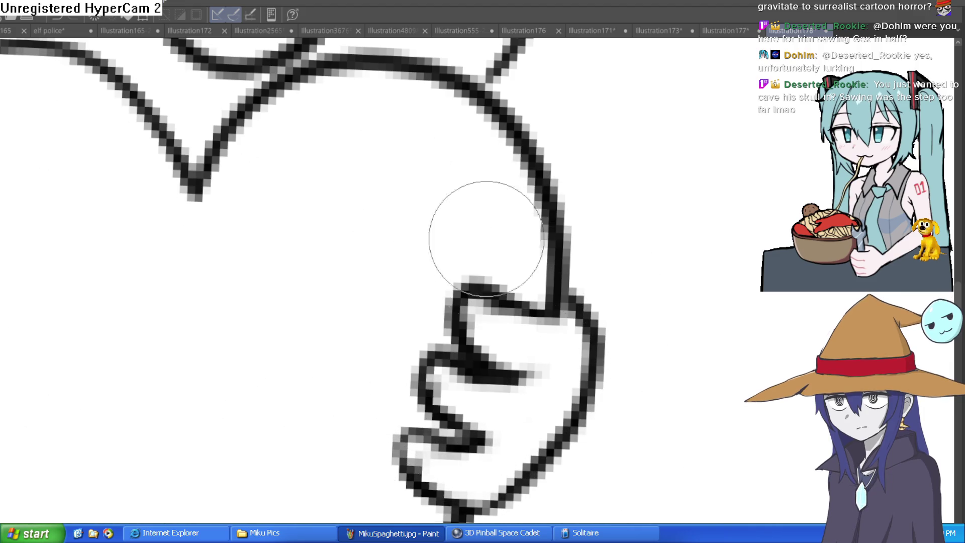
# Step: Add scratchy diagonal finger strokes to the right hand
pyautogui.moveTo(441, 336); pyautogui.dragTo(437, 299)
pyautogui.moveTo(423, 377)
pyautogui.mouseDown()
pyautogui.moveTo(409, 394)
pyautogui.moveTo(389, 374)
pyautogui.mouseUp()
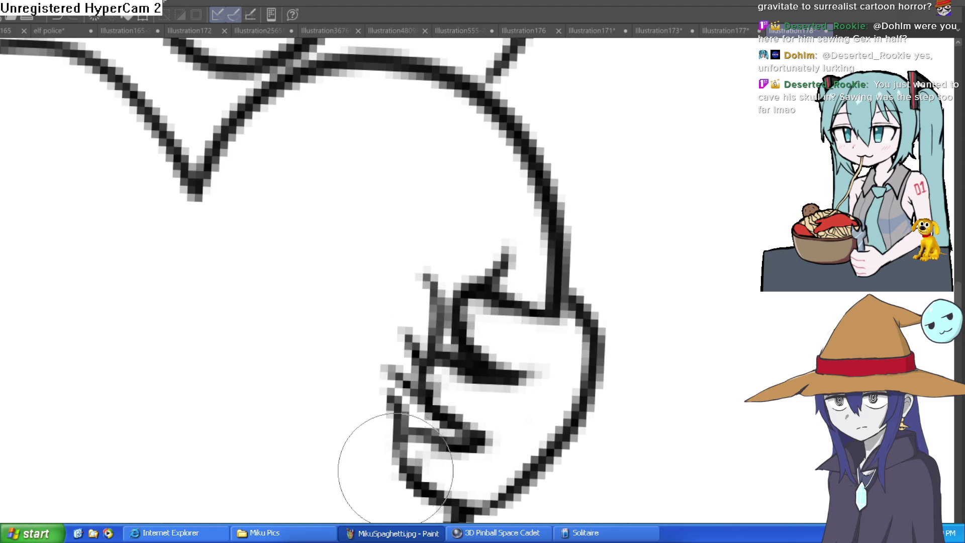
pyautogui.scroll(-5, 460, 452)
pyautogui.scroll(4, 485, 410)
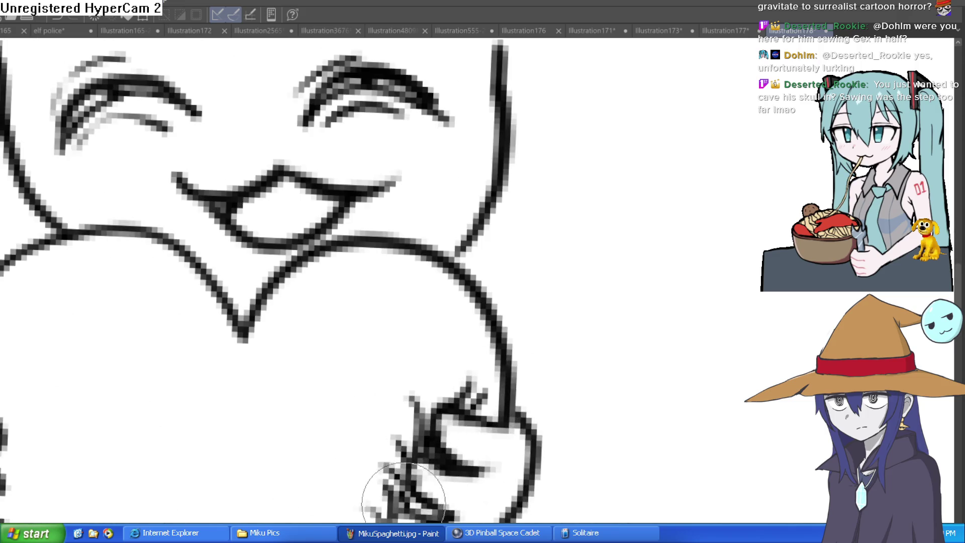
pyautogui.scroll(-3, 546, 418)
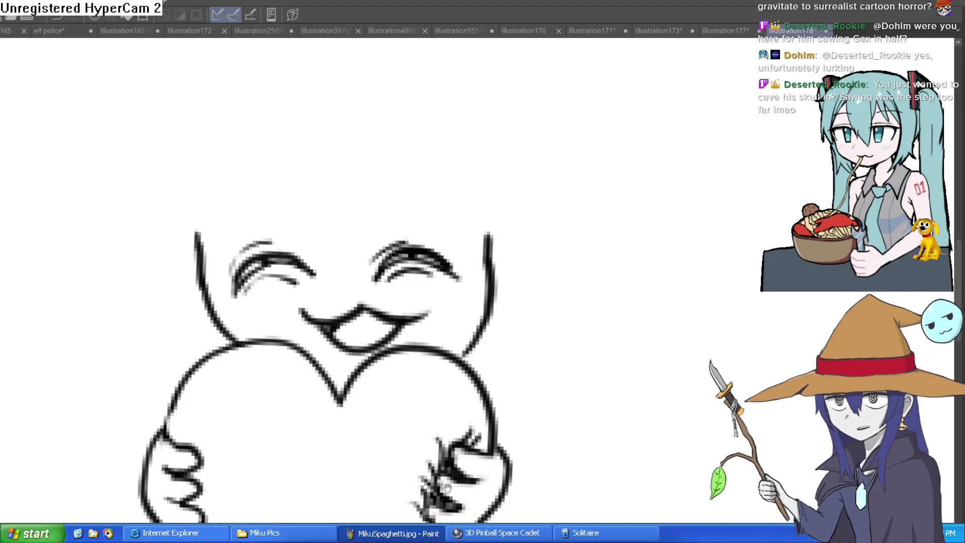
pyautogui.moveTo(547, 418); pyautogui.dragTo(577, 387)
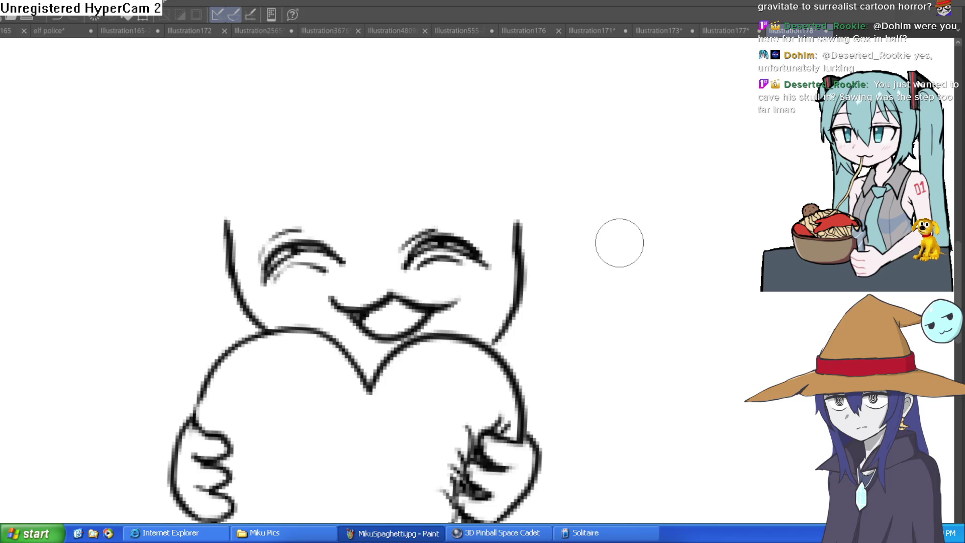
# Step: Erase stray grey and dark pixels around the right hand's finger lines
pyautogui.scroll(3, 287, 222)
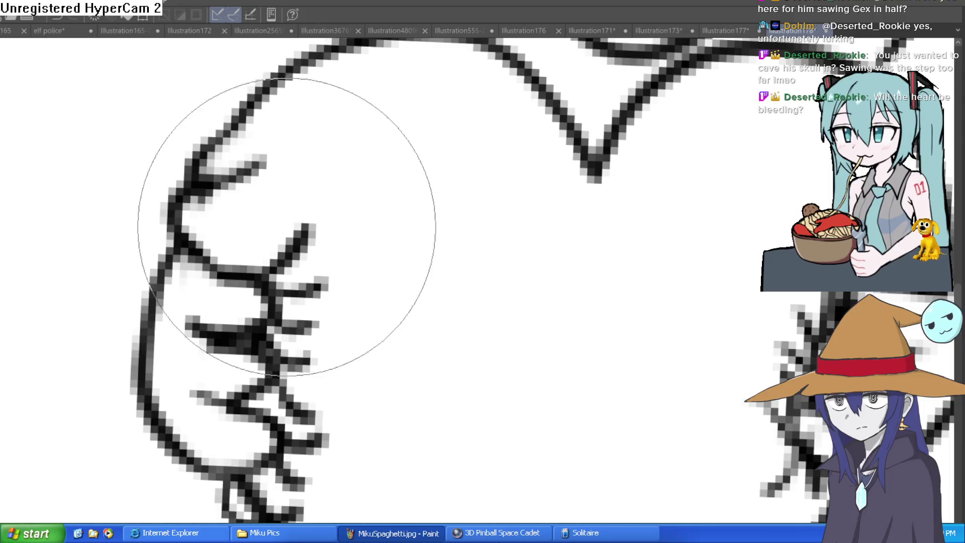
pyautogui.scroll(2, 266, 410)
pyautogui.scroll(-2, 250, 411)
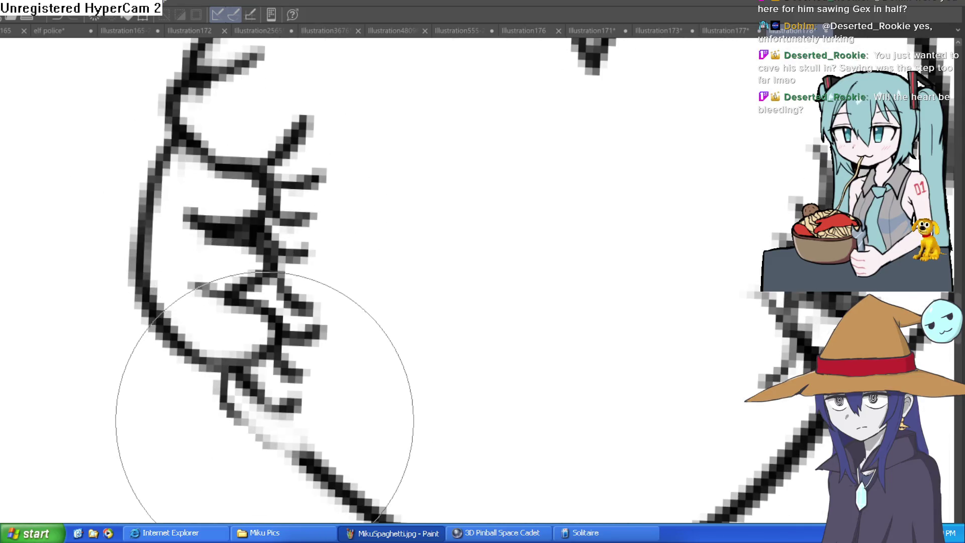
pyautogui.scroll(2, 549, 394)
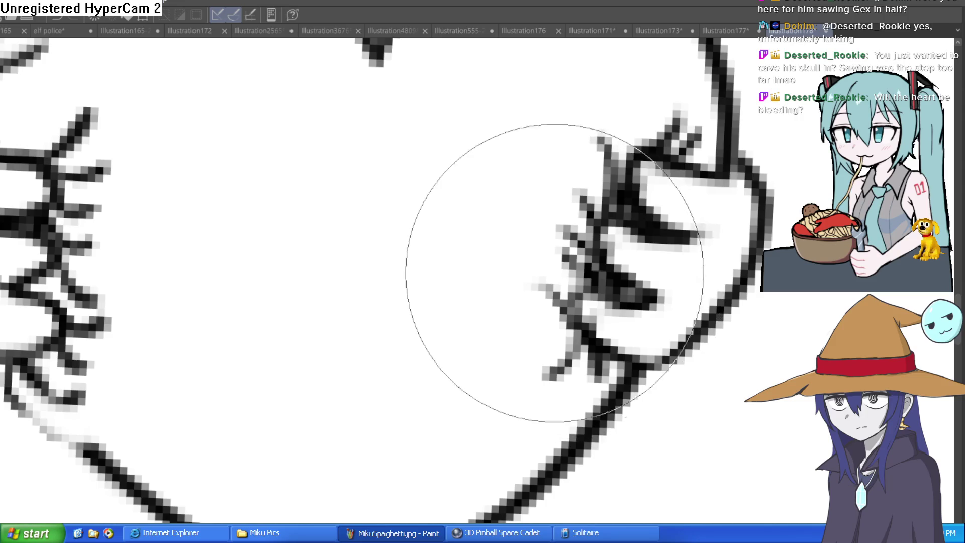
pyautogui.moveTo(592, 230); pyautogui.dragTo(601, 203)
pyautogui.scroll(-4, 601, 203)
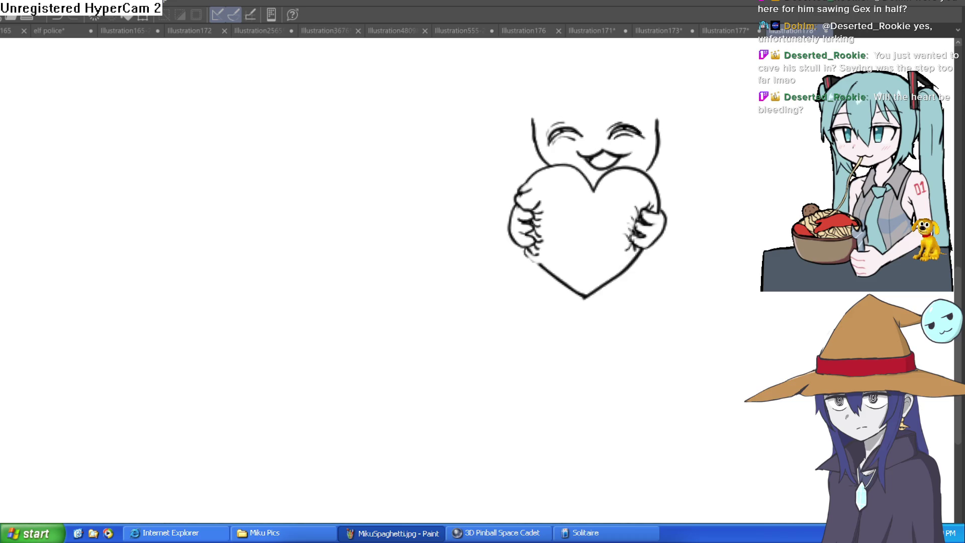
pyautogui.moveTo(689, 186); pyautogui.dragTo(641, 236)
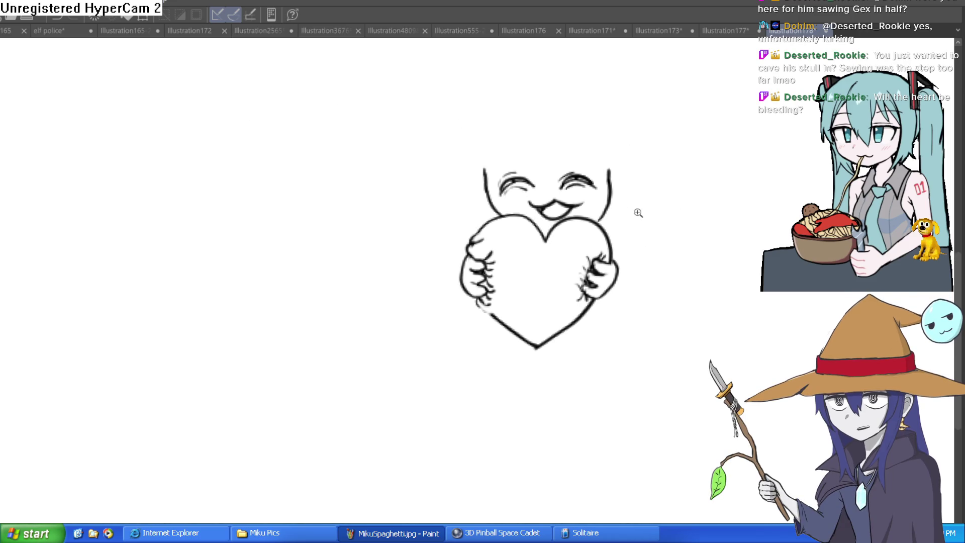
pyautogui.scroll(6, 639, 213)
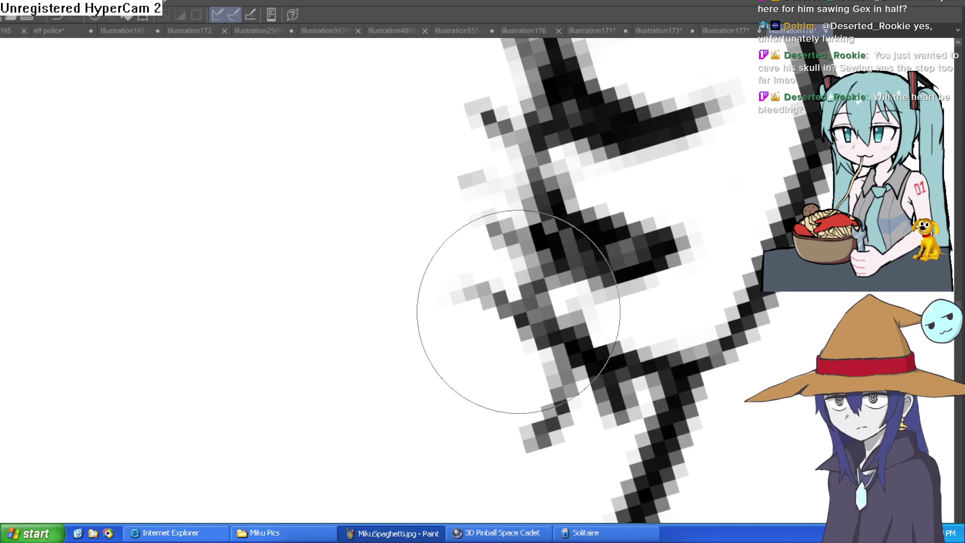
pyautogui.moveTo(603, 453)
pyautogui.mouseDown()
pyautogui.moveTo(679, 233)
pyautogui.moveTo(629, 402)
pyautogui.moveTo(646, 420)
pyautogui.moveTo(573, 301)
pyautogui.mouseUp()
pyautogui.moveTo(639, 282)
pyautogui.mouseDown()
pyautogui.moveTo(661, 241)
pyautogui.moveTo(648, 281)
pyautogui.moveTo(664, 278)
pyautogui.mouseUp()
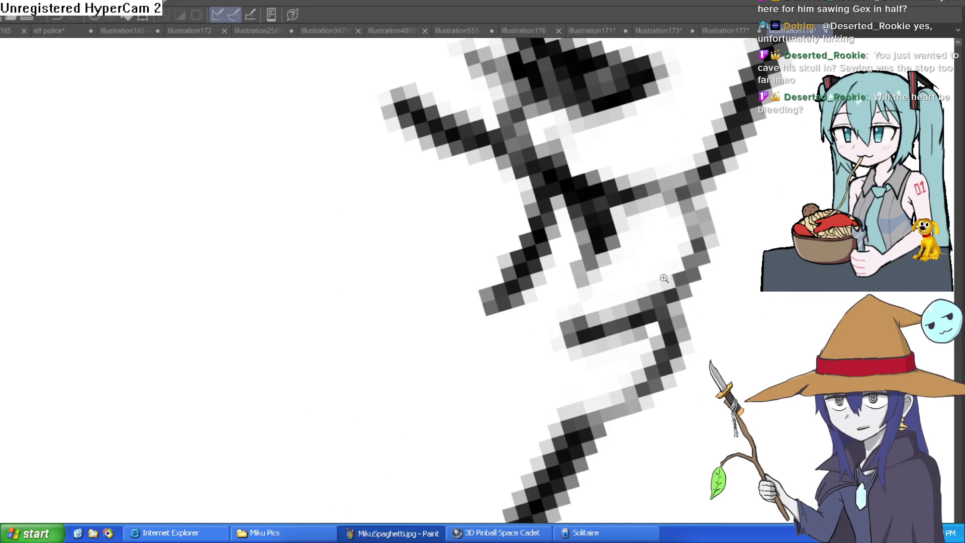
# Step: Rotate the face upright and draw its straight top edge, discarding a long brim stroke
pyautogui.scroll(-5, 663, 278)
pyautogui.scroll(5, 614, 409)
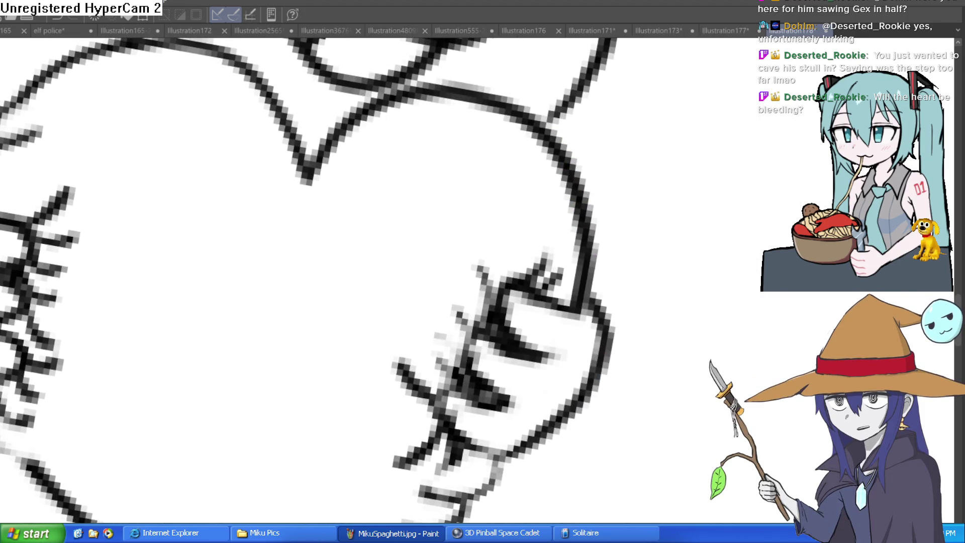
pyautogui.scroll(2, 590, 270)
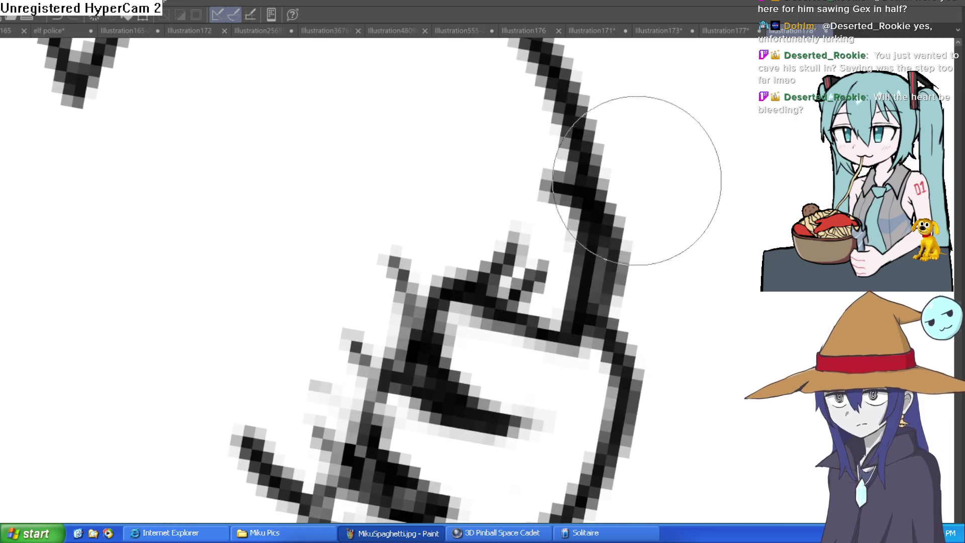
pyautogui.moveTo(635, 183); pyautogui.dragTo(571, 291)
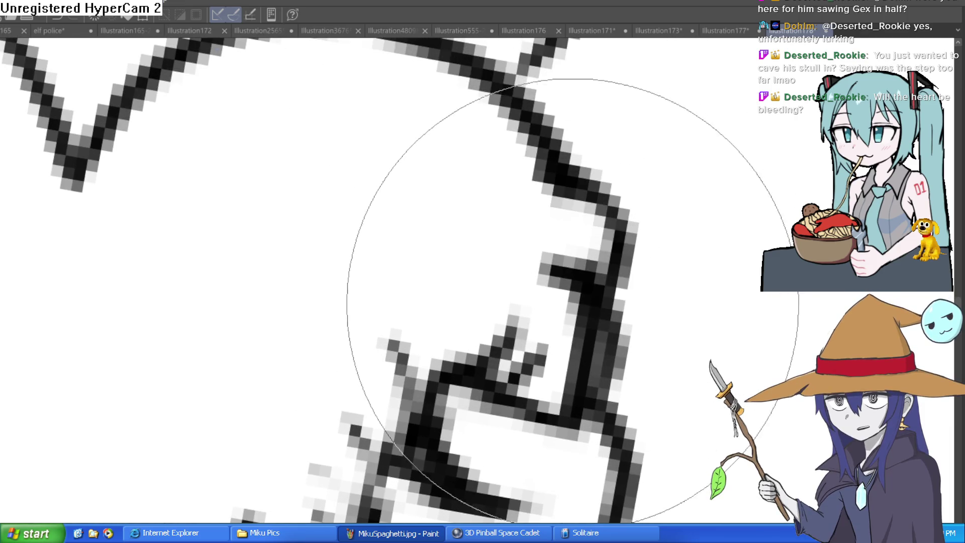
pyautogui.scroll(-5, 565, 355)
pyautogui.moveTo(564, 354); pyautogui.dragTo(535, 314)
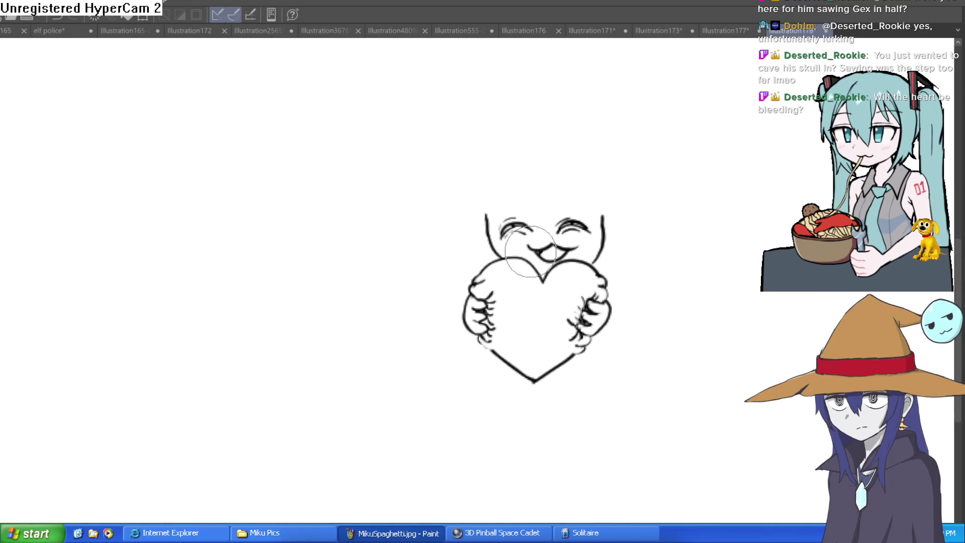
pyautogui.scroll(3, 658, 222)
pyautogui.moveTo(659, 222); pyautogui.dragTo(554, 131)
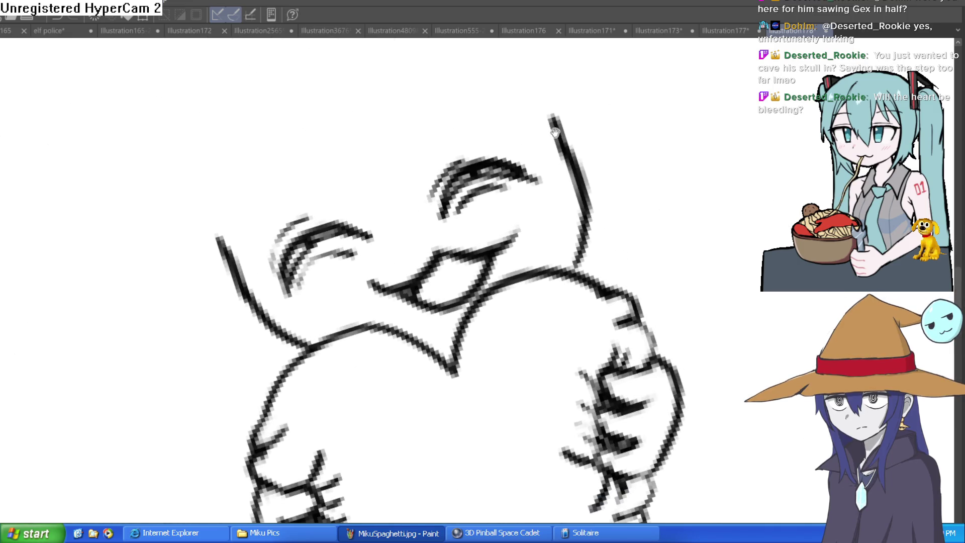
pyautogui.moveTo(677, 290)
pyautogui.mouseDown()
pyautogui.moveTo(645, 256)
pyautogui.moveTo(600, 272)
pyautogui.moveTo(603, 211)
pyautogui.moveTo(544, 191)
pyautogui.mouseUp()
pyautogui.moveTo(415, 177); pyautogui.dragTo(585, 212)
pyautogui.moveTo(587, 245)
pyautogui.mouseDown()
pyautogui.moveTo(657, 248)
pyautogui.moveTo(646, 189)
pyautogui.moveTo(318, 129)
pyautogui.mouseUp()
pyautogui.hotkey('ctrl', 'z')
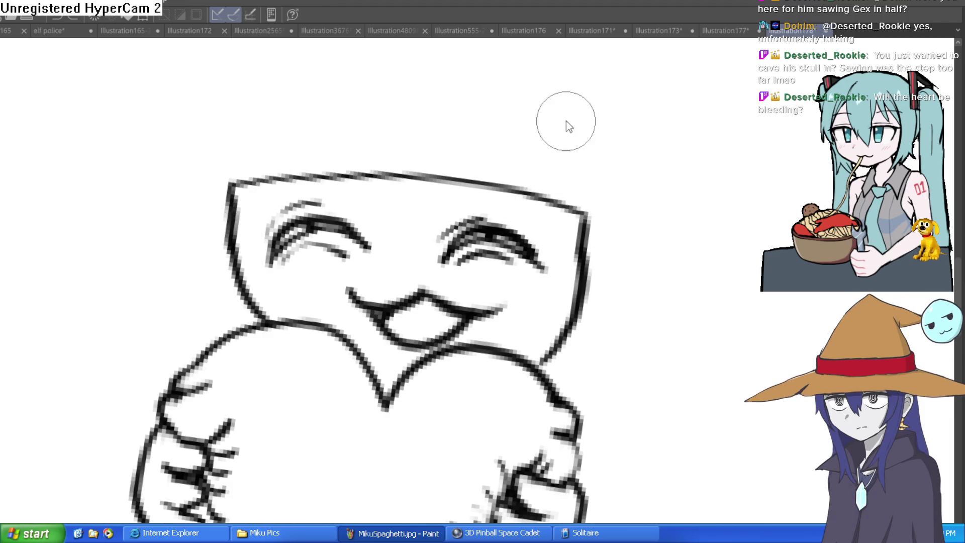
# Step: Redraw the hat brim's lower and upper lines, undoing stray strokes along the way
pyautogui.hotkey('ctrl', 'z')
pyautogui.hotkey('ctrl', 'z')
pyautogui.moveTo(204, 194); pyautogui.dragTo(658, 234)
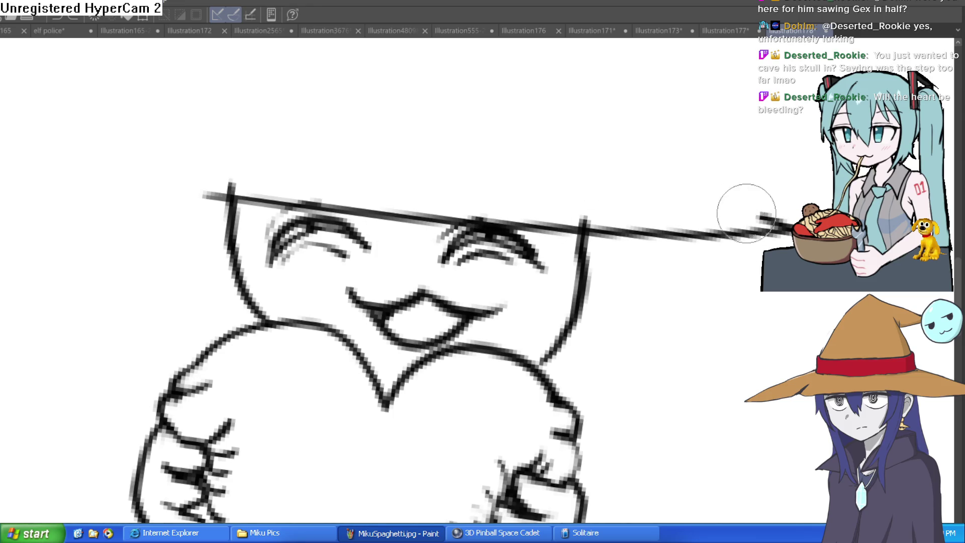
pyautogui.moveTo(746, 214); pyautogui.dragTo(630, 176)
pyautogui.moveTo(171, 196)
pyautogui.mouseDown()
pyautogui.moveTo(204, 158)
pyautogui.moveTo(256, 177)
pyautogui.mouseUp()
pyautogui.hotkey('ctrl', 'z')
pyautogui.hotkey('ctrl', 'z')
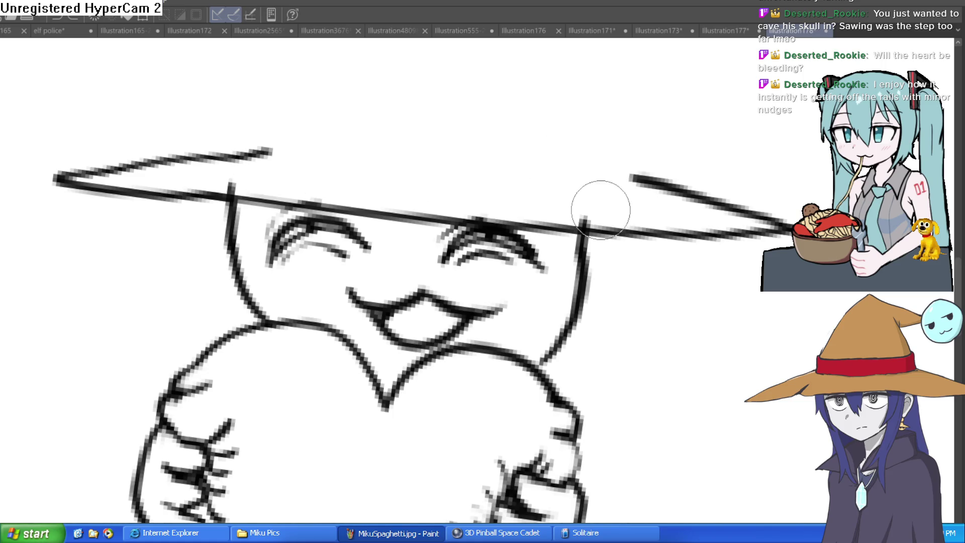
pyautogui.moveTo(573, 191); pyautogui.dragTo(290, 172)
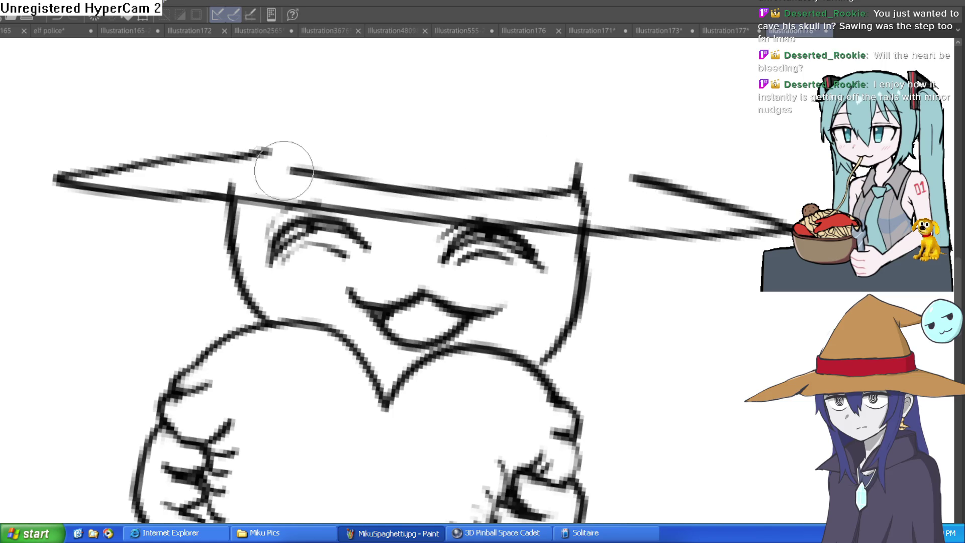
pyautogui.moveTo(281, 128); pyautogui.dragTo(522, 155)
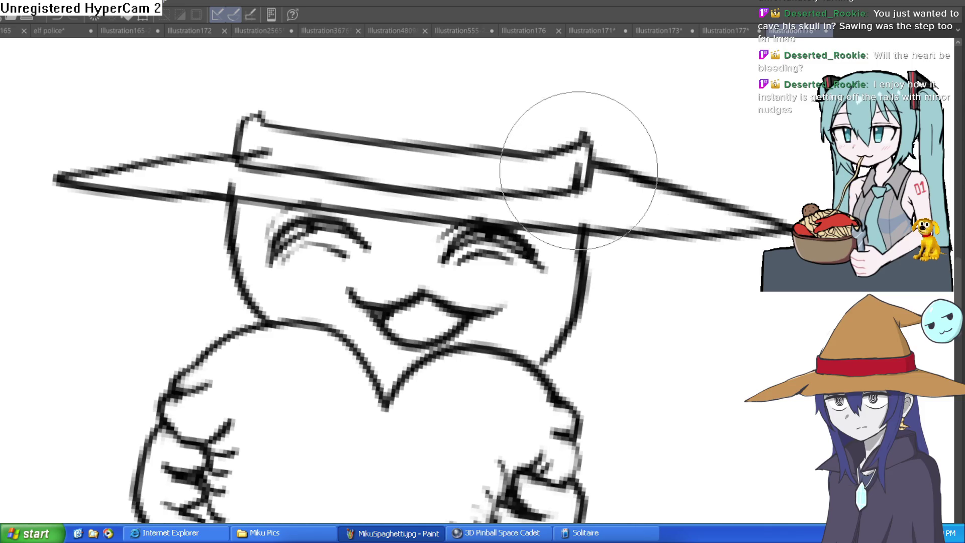
pyautogui.hotkey('ctrl', 'z')
# Step: Recentre the figure and undo the extra strokes on the face's right jaw
pyautogui.scroll(-5, 260, 156)
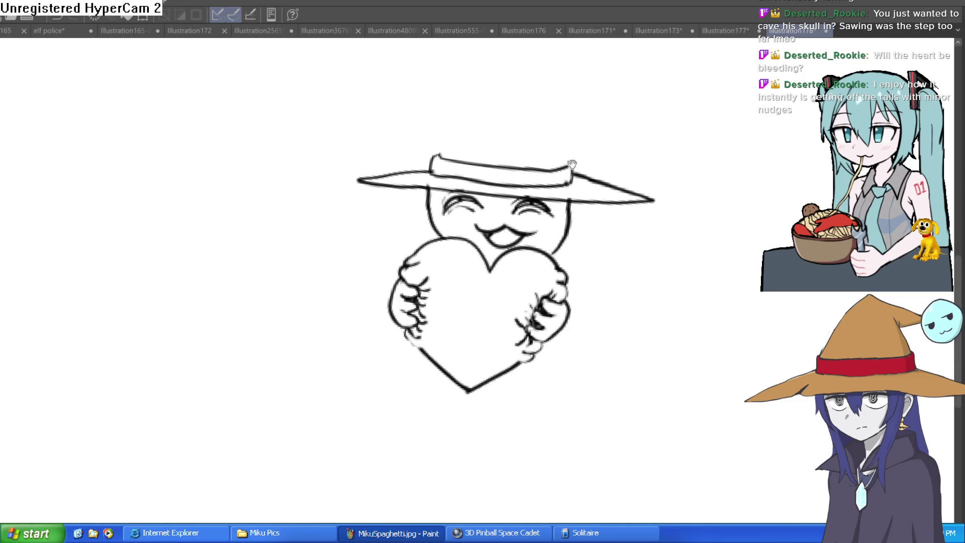
pyautogui.moveTo(635, 209); pyautogui.dragTo(597, 218)
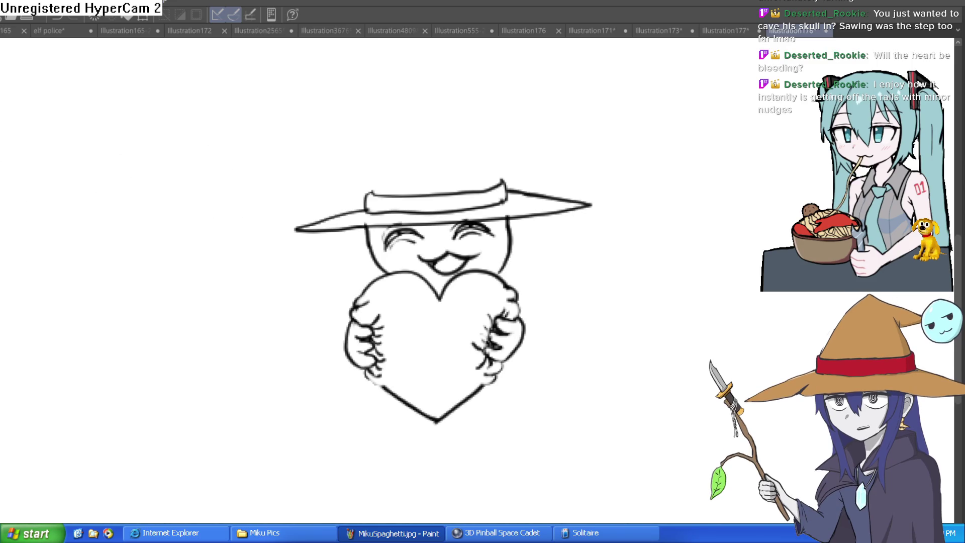
pyautogui.scroll(5, 519, 183)
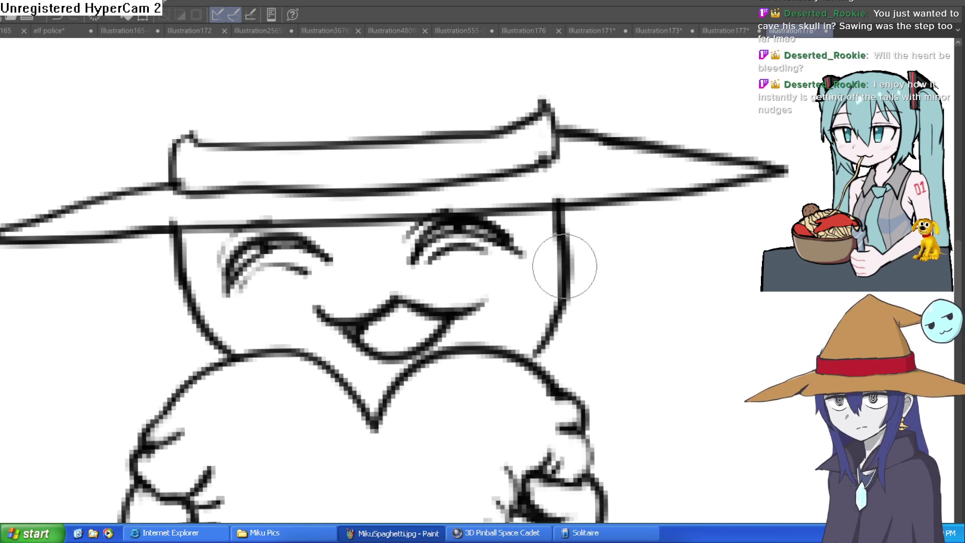
pyautogui.scroll(-1, 564, 236)
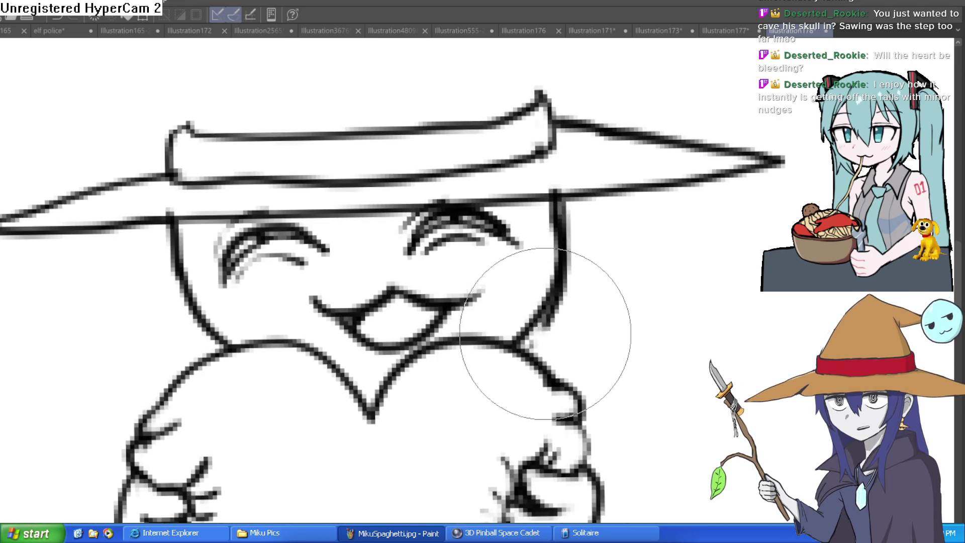
pyautogui.hotkey('ctrl', 'z')
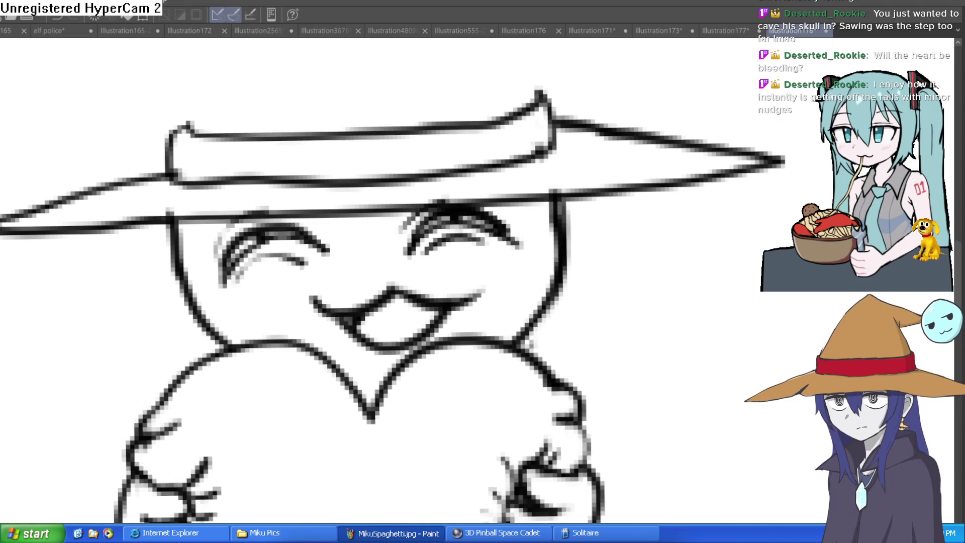
pyautogui.scroll(-3, 290, 193)
pyautogui.scroll(3, 290, 192)
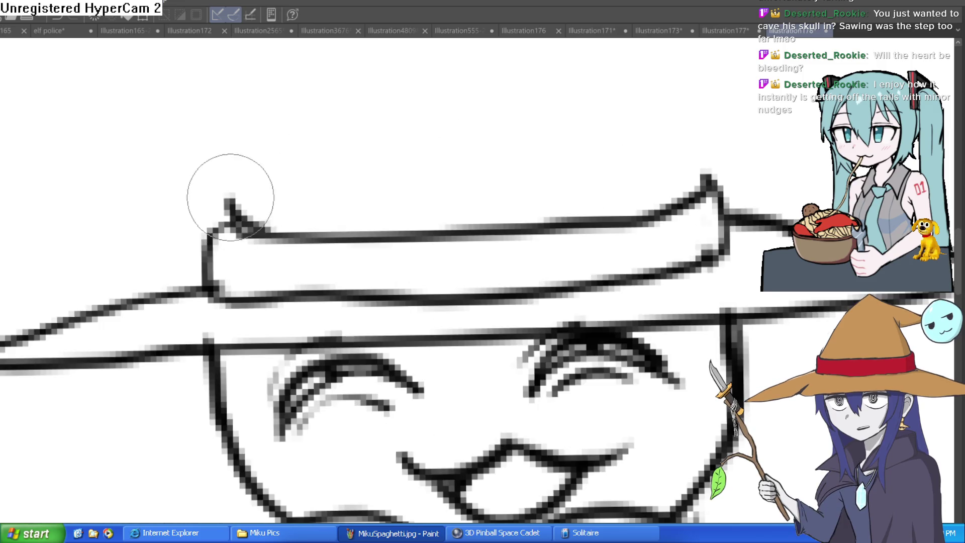
# Step: Draw the band's top edge, a tall pointed crown with drooping tip, and a pom-pom
pyautogui.moveTo(235, 217)
pyautogui.mouseDown()
pyautogui.moveTo(628, 215)
pyautogui.moveTo(710, 153)
pyautogui.moveTo(696, 193)
pyautogui.mouseUp()
pyautogui.moveTo(227, 197); pyautogui.dragTo(312, 30)
pyautogui.scroll(3, 446, 291)
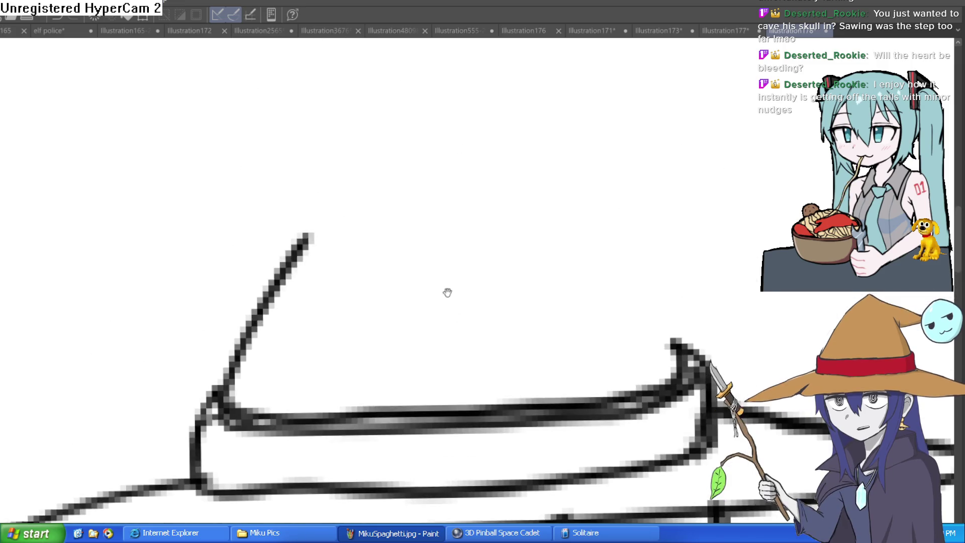
pyautogui.moveTo(217, 392)
pyautogui.mouseDown()
pyautogui.moveTo(302, 134)
pyautogui.moveTo(327, 97)
pyautogui.moveTo(422, 42)
pyautogui.moveTo(674, 161)
pyautogui.moveTo(754, 185)
pyautogui.mouseUp()
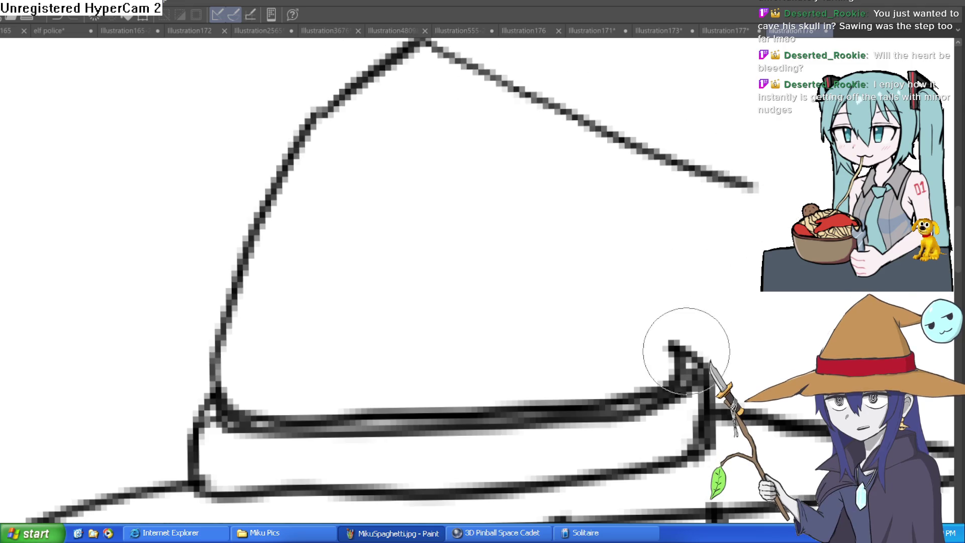
pyautogui.moveTo(685, 345); pyautogui.dragTo(550, 160)
pyautogui.moveTo(610, 220); pyautogui.dragTo(736, 221)
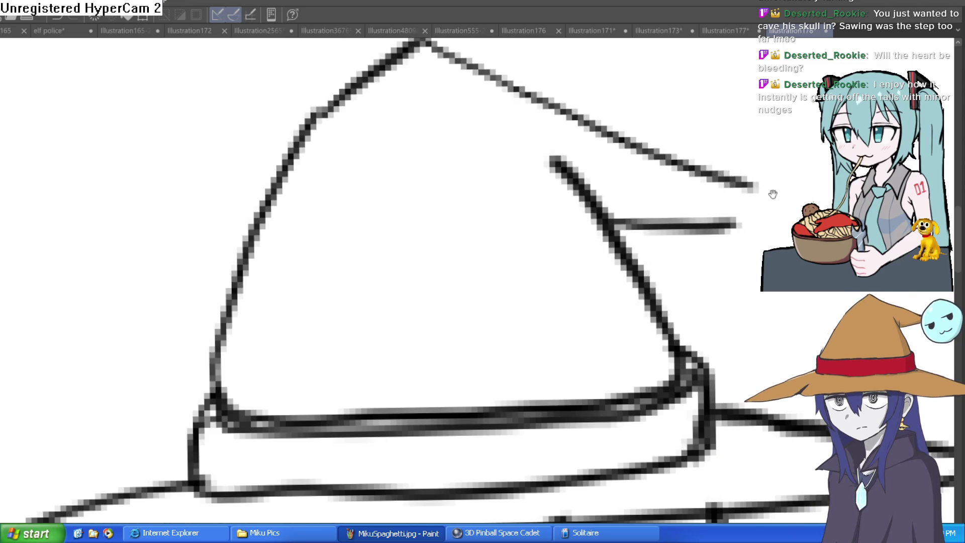
pyautogui.hscroll(2, 703, 221)
pyautogui.moveTo(636, 168)
pyautogui.mouseDown()
pyautogui.moveTo(624, 231)
pyautogui.moveTo(739, 171)
pyautogui.moveTo(640, 161)
pyautogui.mouseUp()
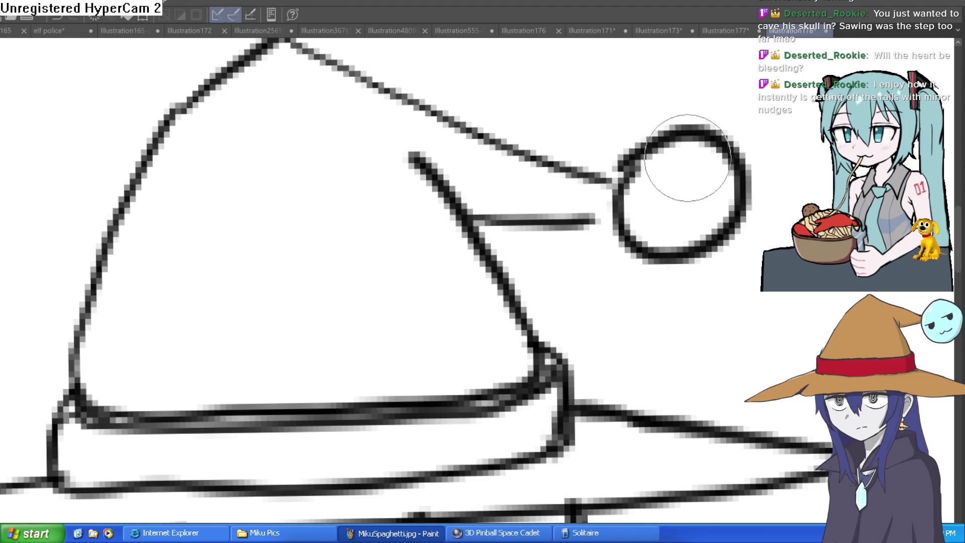
pyautogui.scroll(-5, 711, 198)
pyautogui.scroll(1, 703, 200)
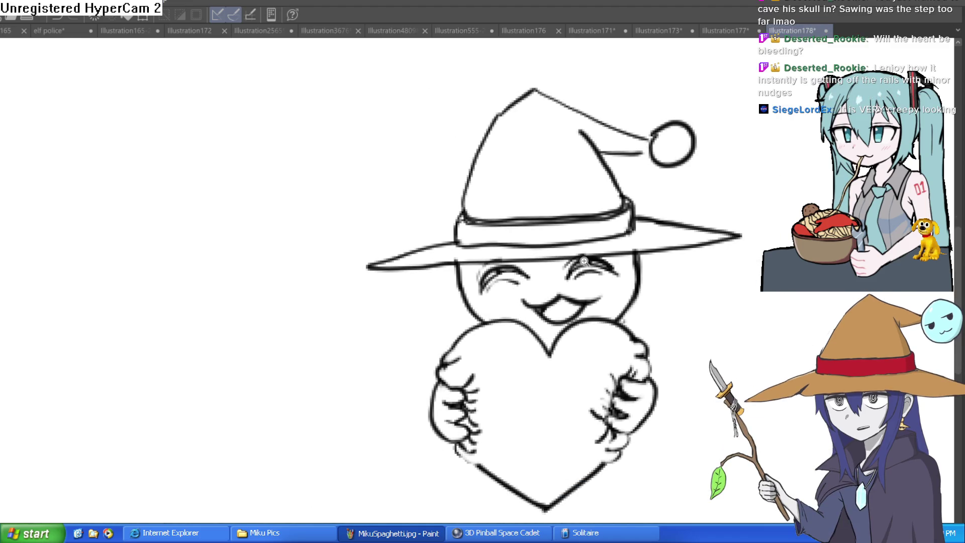
pyautogui.scroll(8, 584, 261)
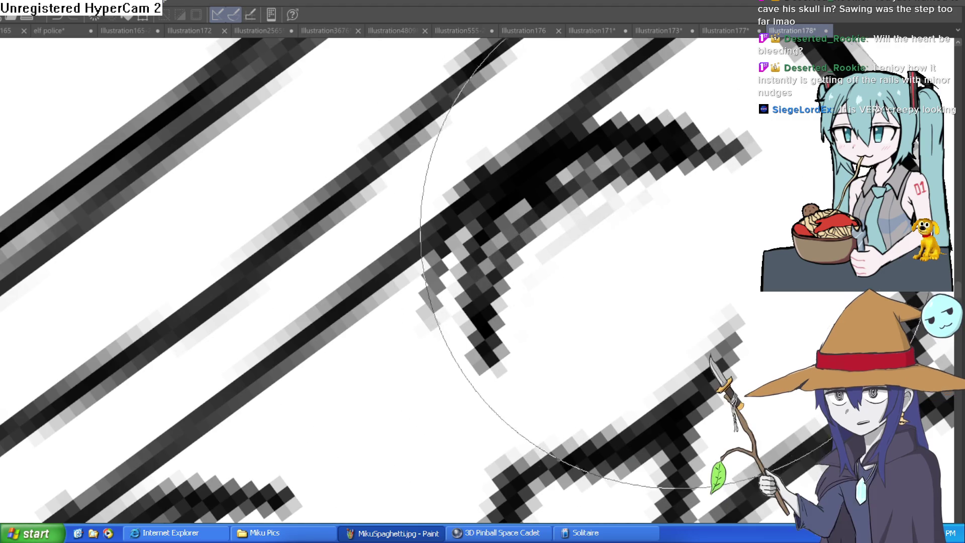
# Step: Add thin lash strokes beneath both closed eyes after undoing a stray grey stroke
pyautogui.moveTo(633, 241); pyautogui.dragTo(387, 291)
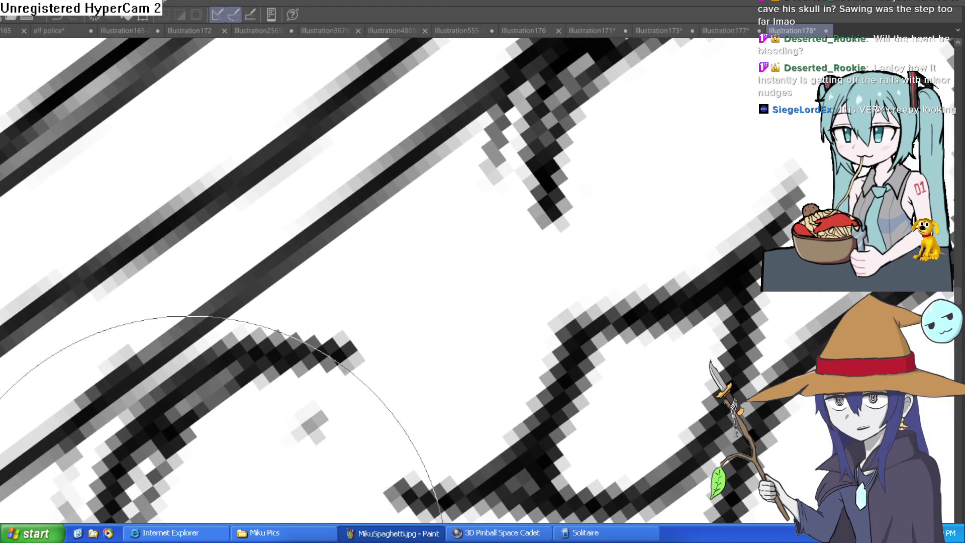
pyautogui.scroll(-8, 550, 363)
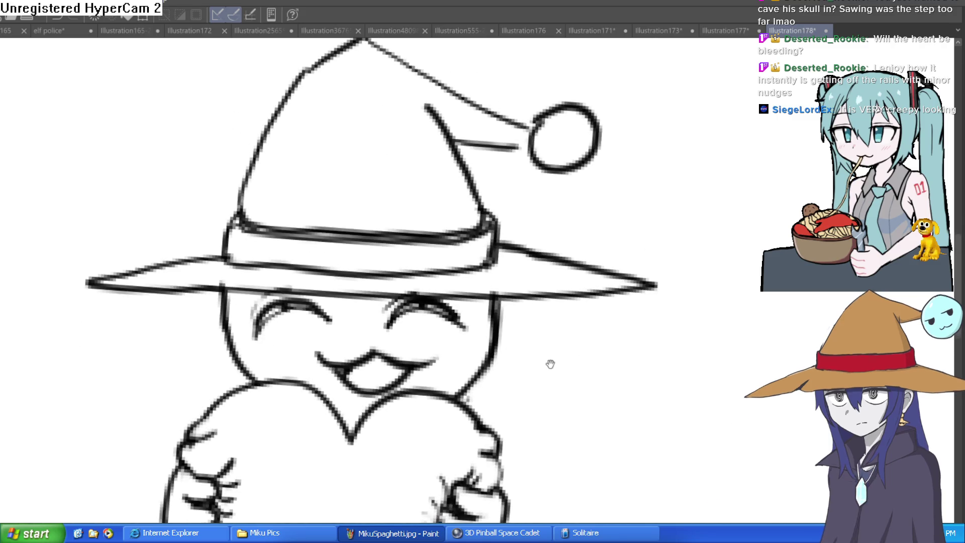
pyautogui.moveTo(550, 364); pyautogui.dragTo(555, 334)
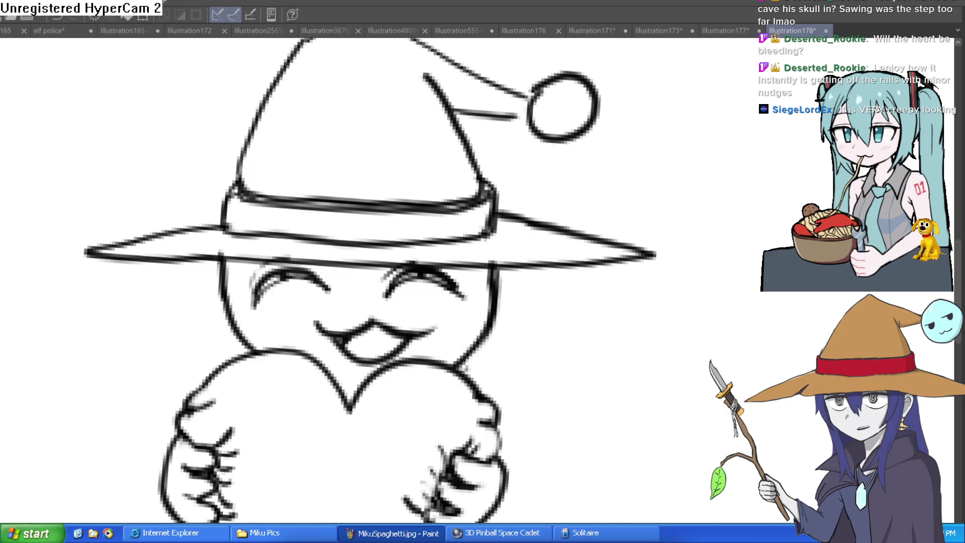
pyautogui.scroll(10, 519, 288)
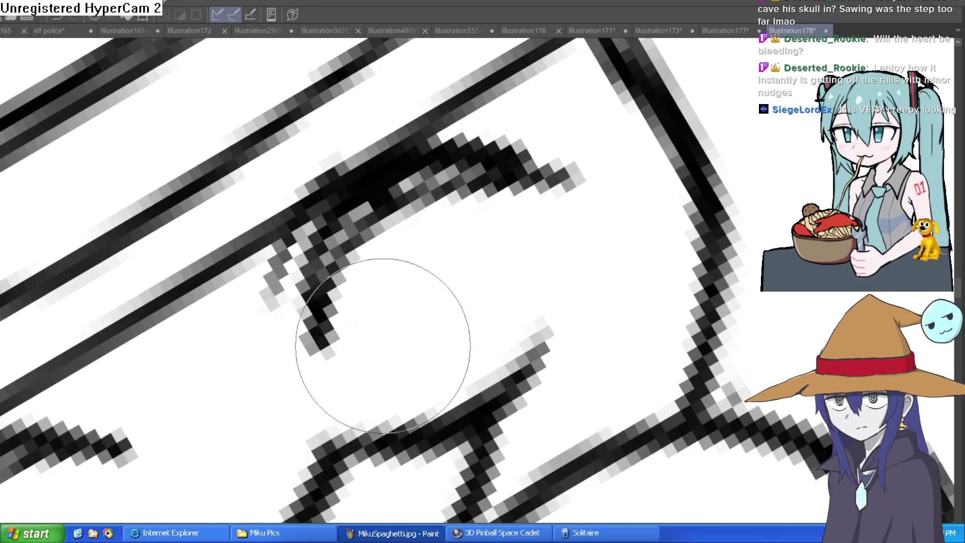
pyautogui.hotkey('ctrl', 'z')
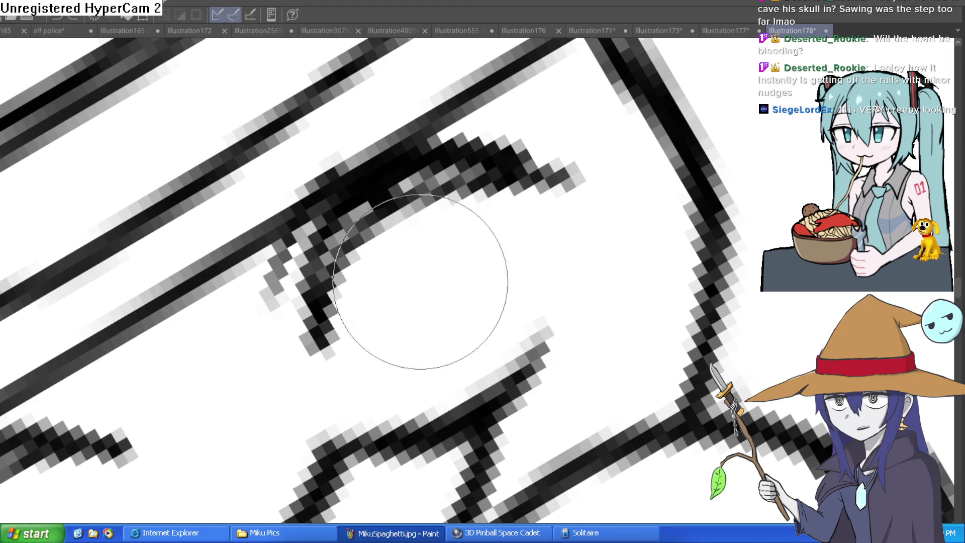
pyautogui.moveTo(354, 352); pyautogui.dragTo(525, 222)
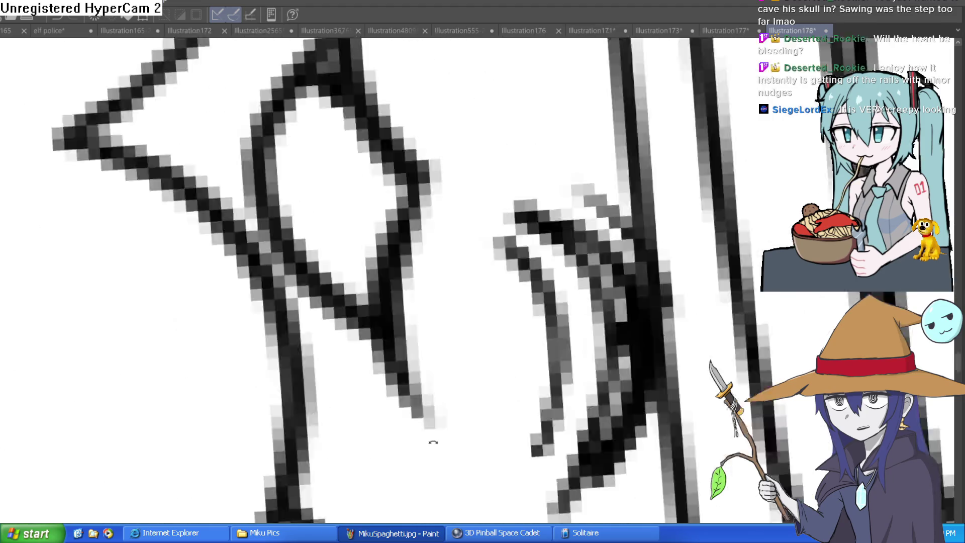
pyautogui.moveTo(507, 261)
pyautogui.mouseDown()
pyautogui.moveTo(430, 441)
pyautogui.moveTo(549, 237)
pyautogui.mouseUp()
pyautogui.moveTo(538, 271)
pyautogui.mouseDown()
pyautogui.moveTo(631, 98)
pyautogui.moveTo(383, 222)
pyautogui.moveTo(377, 312)
pyautogui.mouseUp()
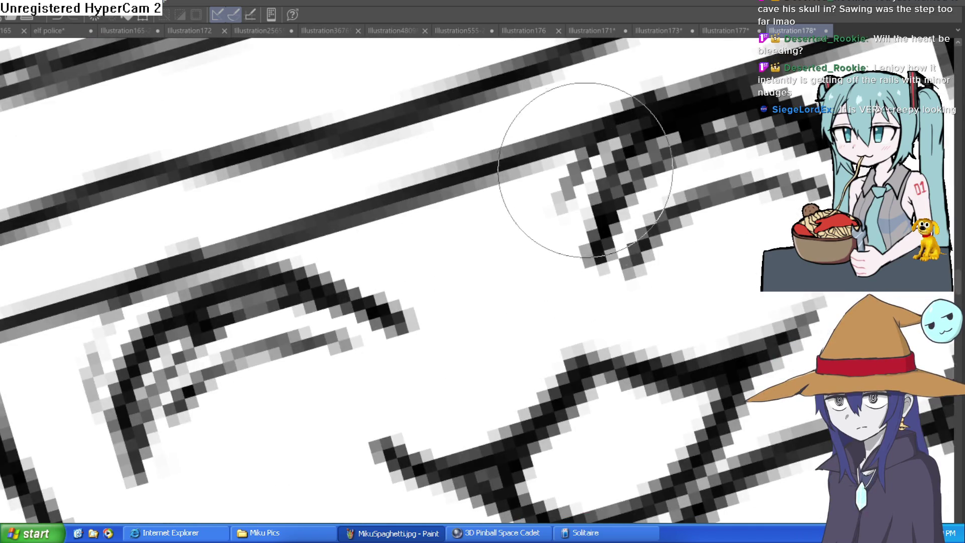
# Step: Reset to a level, fitted view of the whole figure
pyautogui.hotkey('ctrl', '0')
pyautogui.moveTo(610, 264); pyautogui.dragTo(560, 241)
pyautogui.scroll(5, 560, 242)
pyautogui.moveTo(643, 238)
pyautogui.mouseDown()
pyautogui.moveTo(669, 252)
pyautogui.moveTo(681, 226)
pyautogui.moveTo(552, 176)
pyautogui.mouseUp()
pyautogui.scroll(-4, 678, 238)
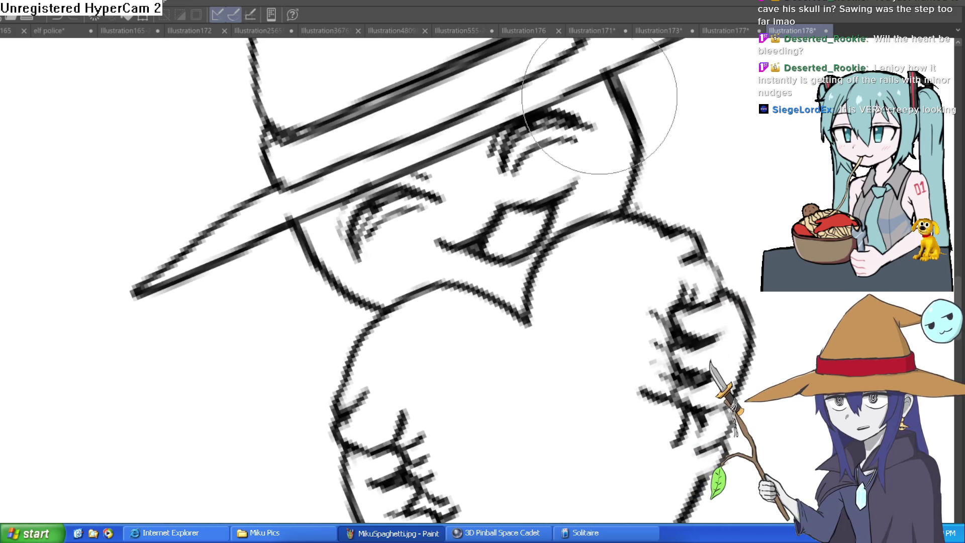
pyautogui.hotkey('ctrl', '0')
pyautogui.moveTo(663, 284); pyautogui.dragTo(578, 293)
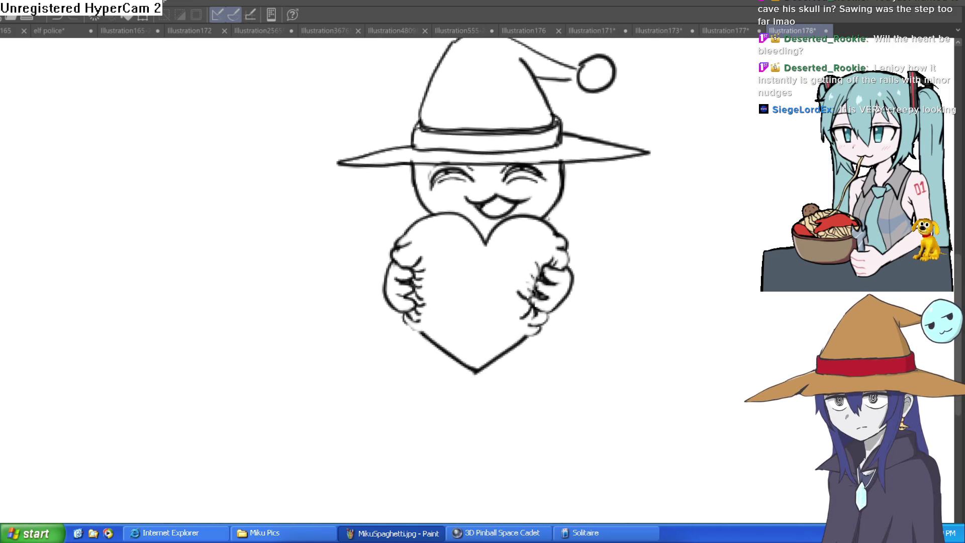
# Step: Try inking lines around the heart's lower-left hand, then undo them and zoom out
pyautogui.click(427, 329)
pyautogui.moveTo(354, 288)
pyautogui.mouseDown()
pyautogui.moveTo(409, 323)
pyautogui.moveTo(420, 345)
pyautogui.mouseUp()
pyautogui.hotkey('ctrl', 'z')
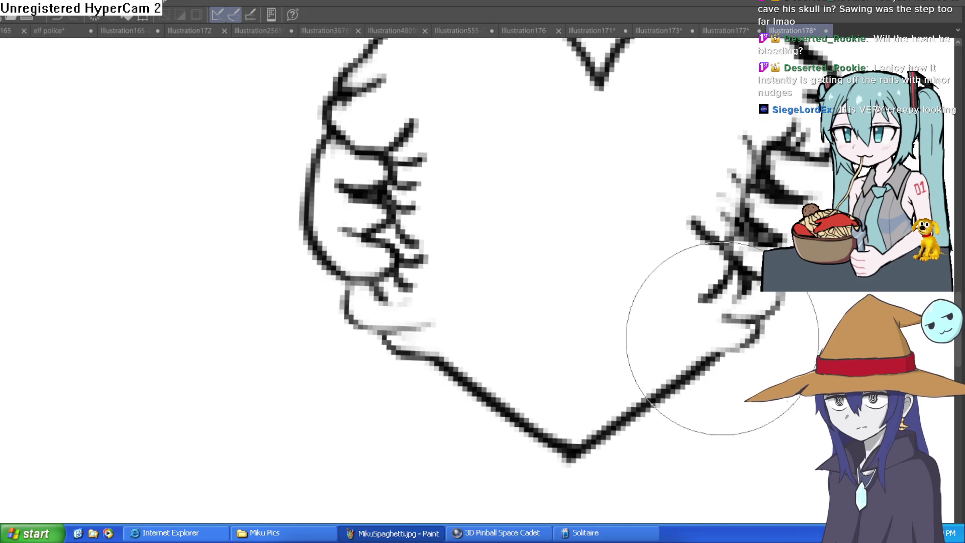
pyautogui.hotkey('ctrl', '0')
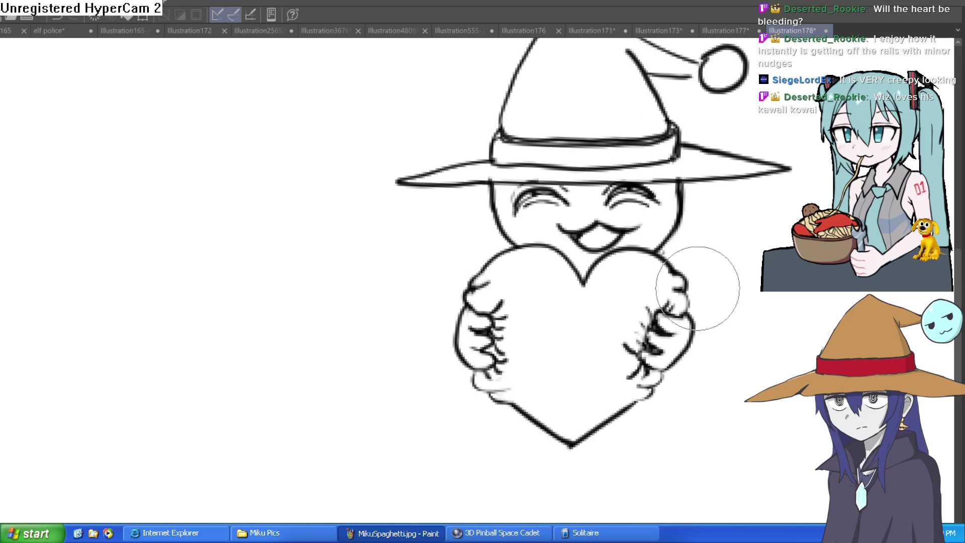
pyautogui.hscroll(3, 688, 289)
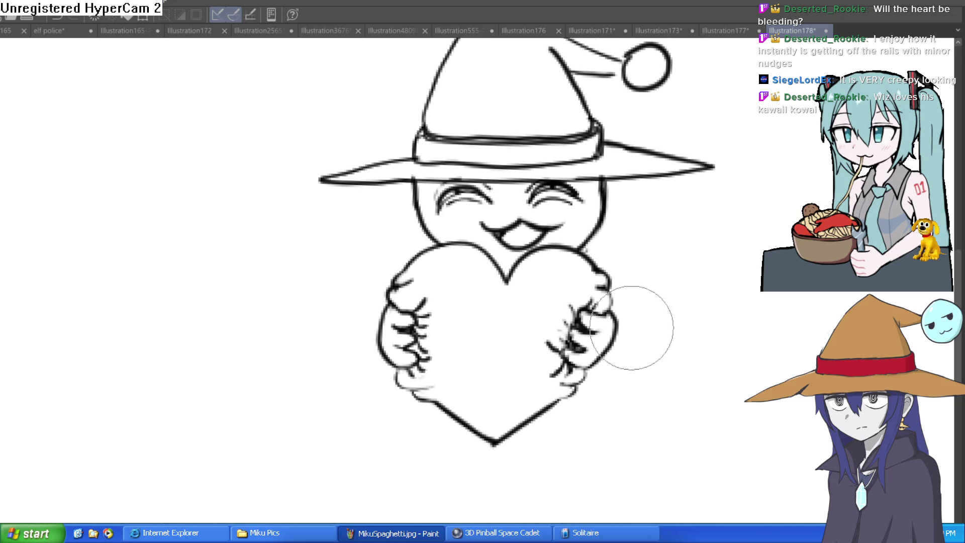
# Step: Draw a short crease line just below the heart's top notch, discarding a stray hand line
pyautogui.click(524, 267)
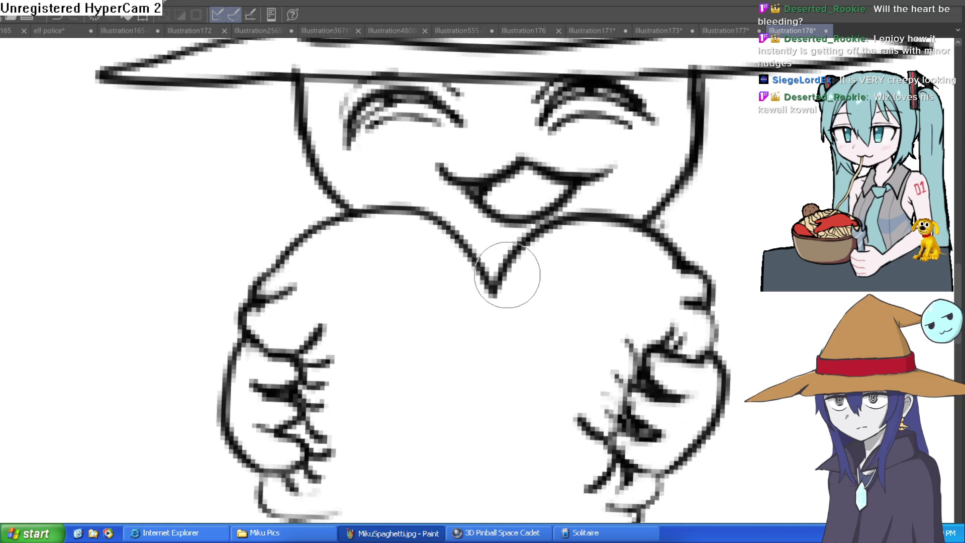
pyautogui.moveTo(471, 345); pyautogui.dragTo(494, 295)
pyautogui.scroll(-5, 486, 290)
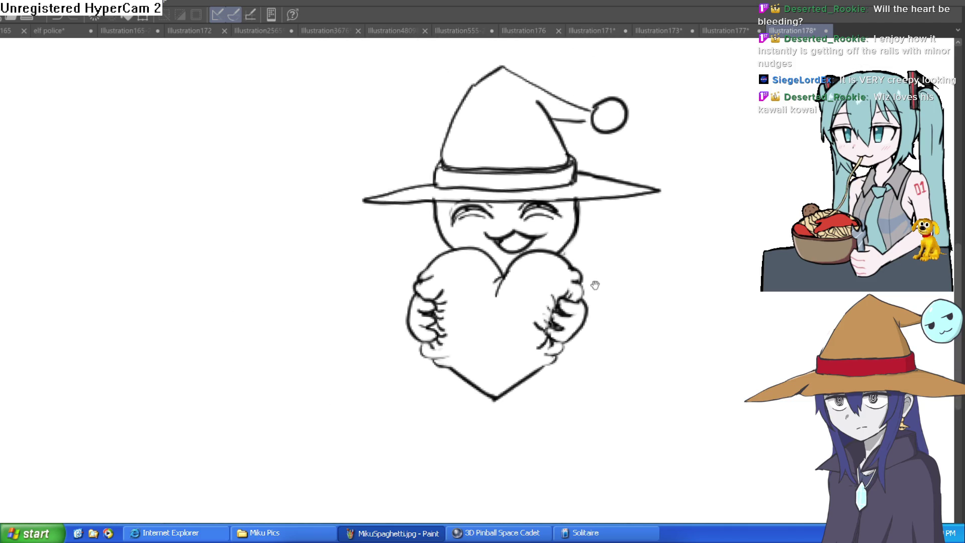
pyautogui.scroll(3, 549, 329)
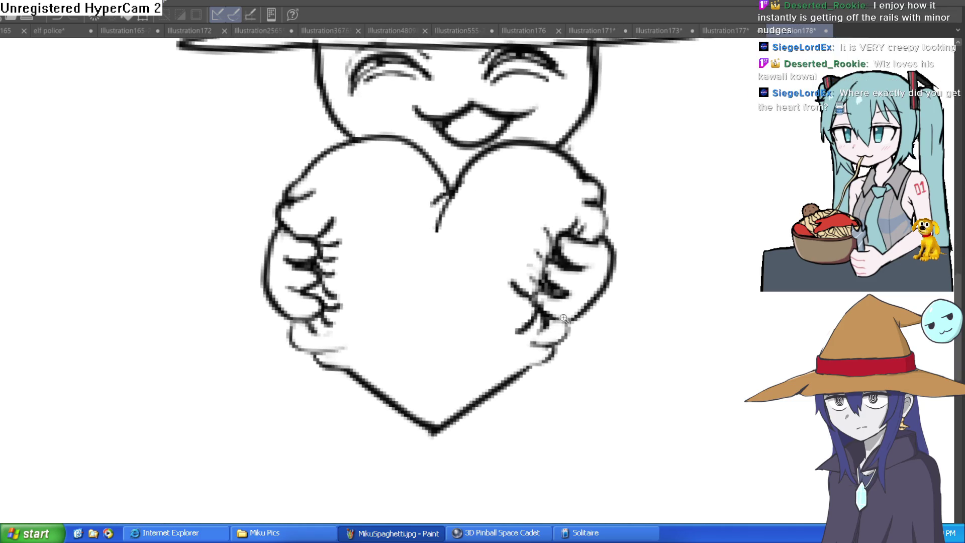
pyautogui.scroll(3, 566, 355)
pyautogui.moveTo(530, 386); pyautogui.dragTo(479, 381)
pyautogui.hotkey('ctrl', 'z')
pyautogui.scroll(-5, 398, 341)
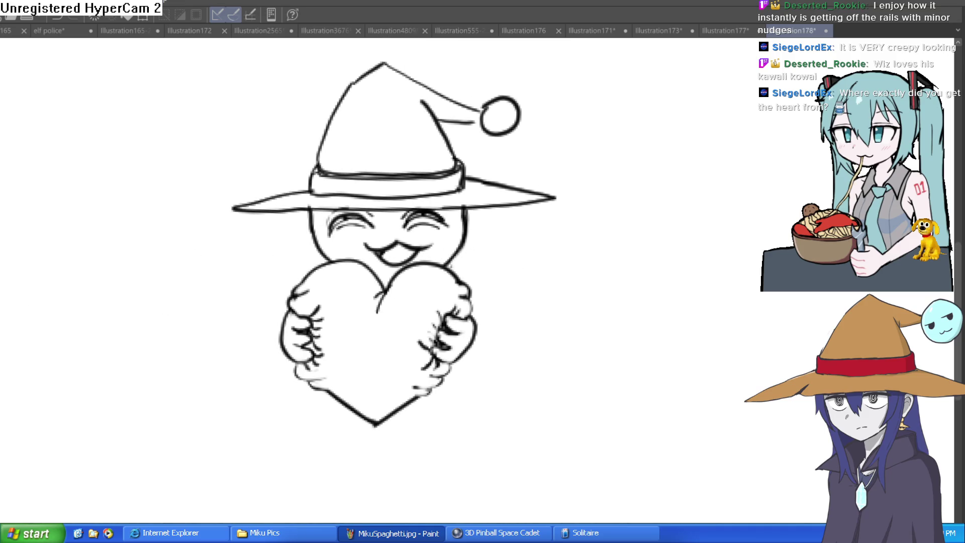
pyautogui.scroll(3, 486, 230)
# Step: Draw a pointed collar edge on the right and a new outer ring around the pom-pom
pyautogui.moveTo(458, 231); pyautogui.dragTo(472, 297)
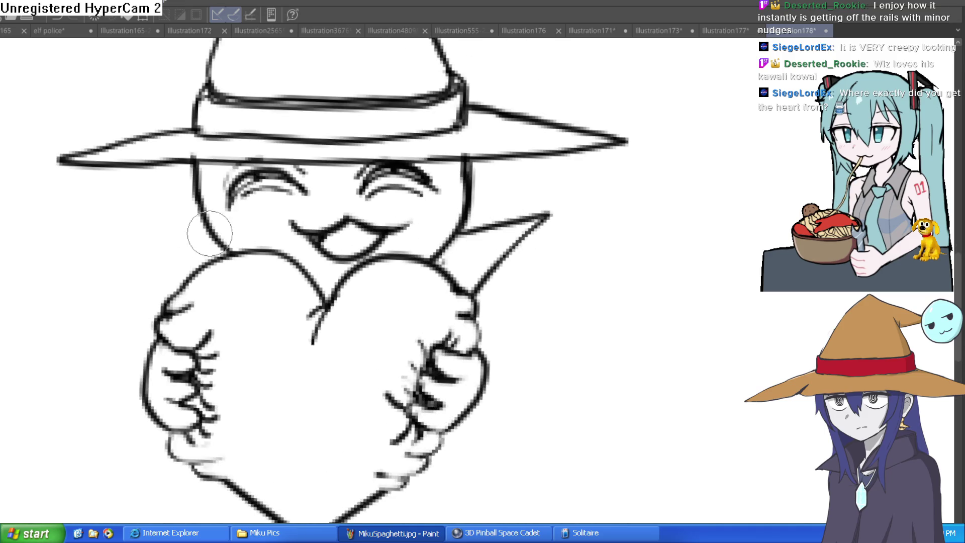
pyautogui.moveTo(523, 322); pyautogui.dragTo(534, 362)
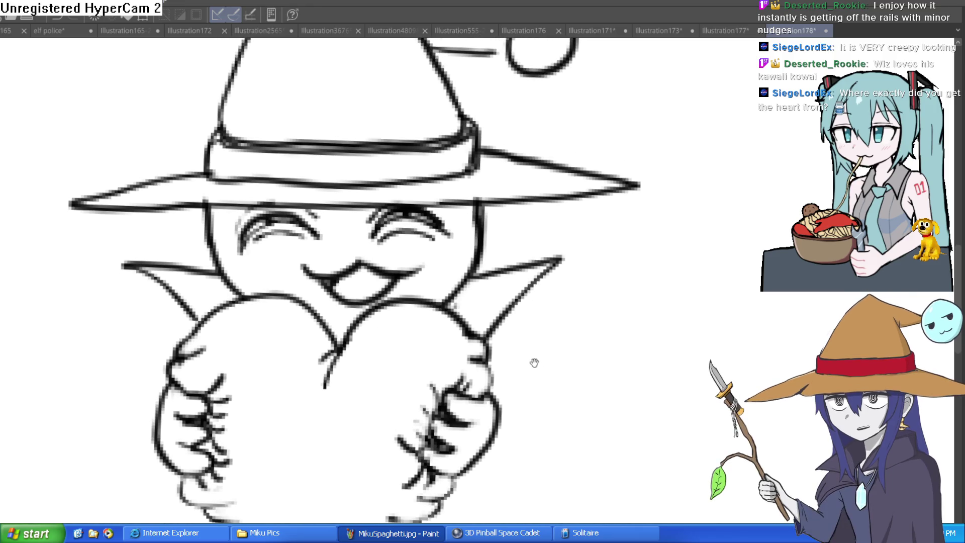
pyautogui.scroll(-5, 353, 323)
pyautogui.moveTo(489, 313); pyautogui.dragTo(478, 307)
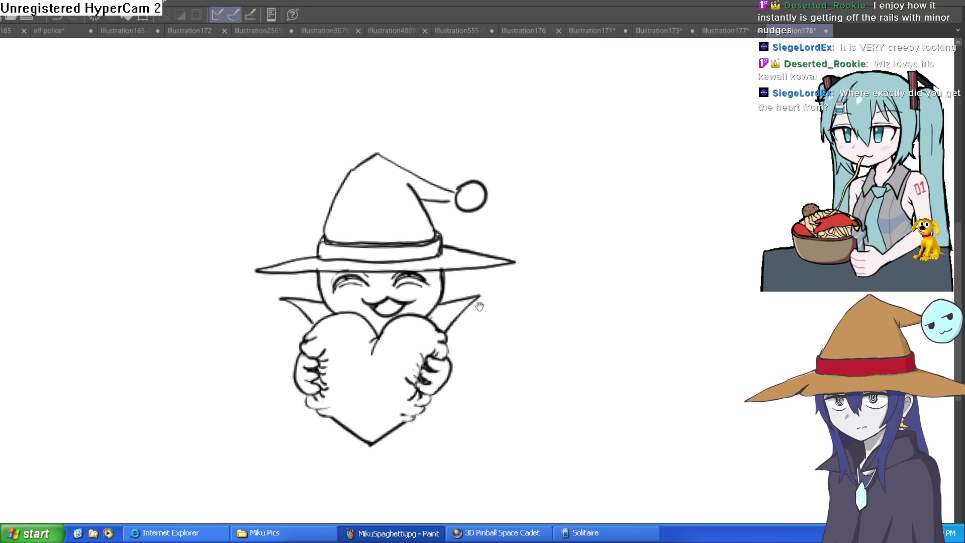
pyautogui.scroll(3, 487, 222)
pyautogui.moveTo(463, 140)
pyautogui.mouseDown()
pyautogui.moveTo(437, 254)
pyautogui.moveTo(507, 149)
pyautogui.moveTo(442, 144)
pyautogui.moveTo(430, 166)
pyautogui.moveTo(473, 233)
pyautogui.moveTo(499, 174)
pyautogui.mouseUp()
pyautogui.press('e')
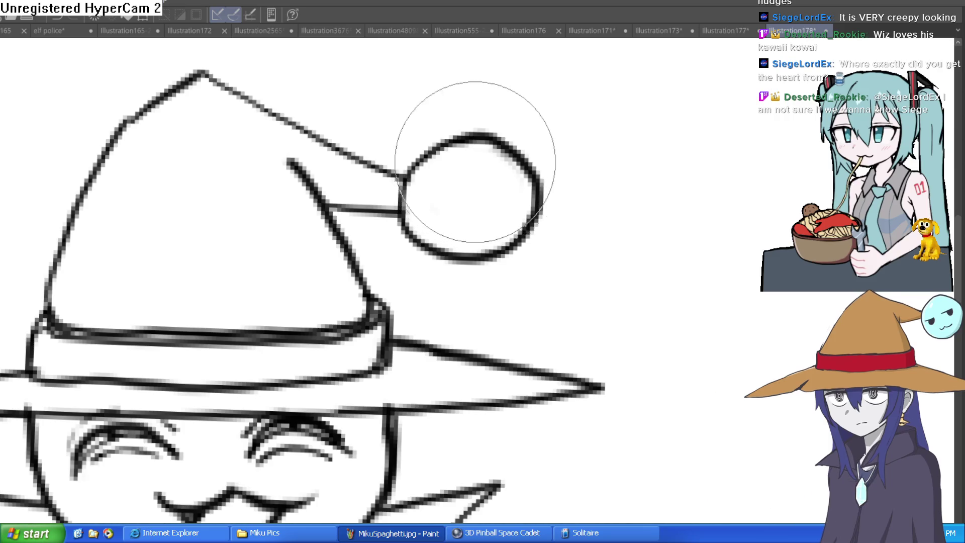
# Step: Retrace the hat's left edge as one line and switch to the eraser for the doubled edge
pyautogui.scroll(-3, 539, 217)
pyautogui.moveTo(539, 217); pyautogui.dragTo(527, 189)
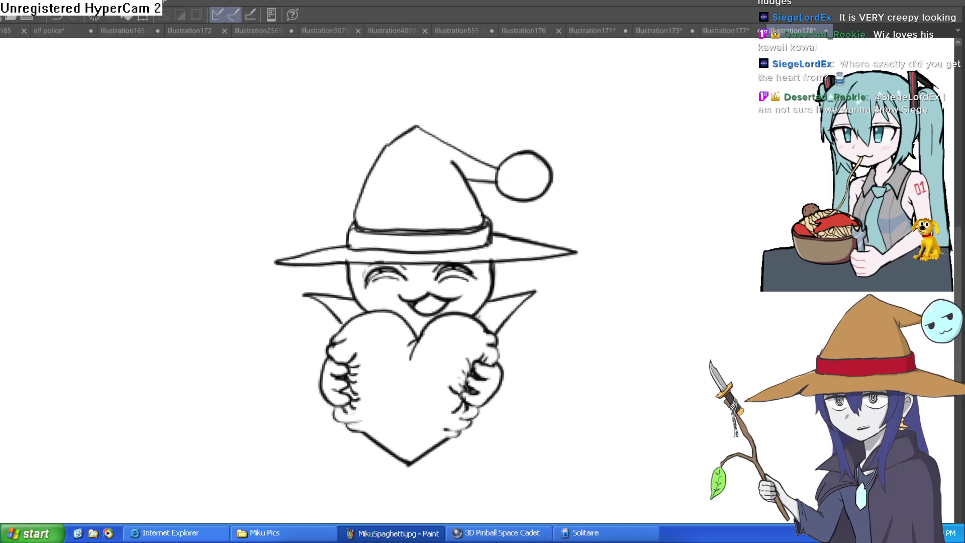
pyautogui.scroll(4, 354, 175)
pyautogui.moveTo(332, 336)
pyautogui.mouseDown()
pyautogui.moveTo(416, 188)
pyautogui.moveTo(355, 233)
pyautogui.moveTo(344, 255)
pyautogui.moveTo(457, 129)
pyautogui.mouseUp()
pyautogui.press('e')
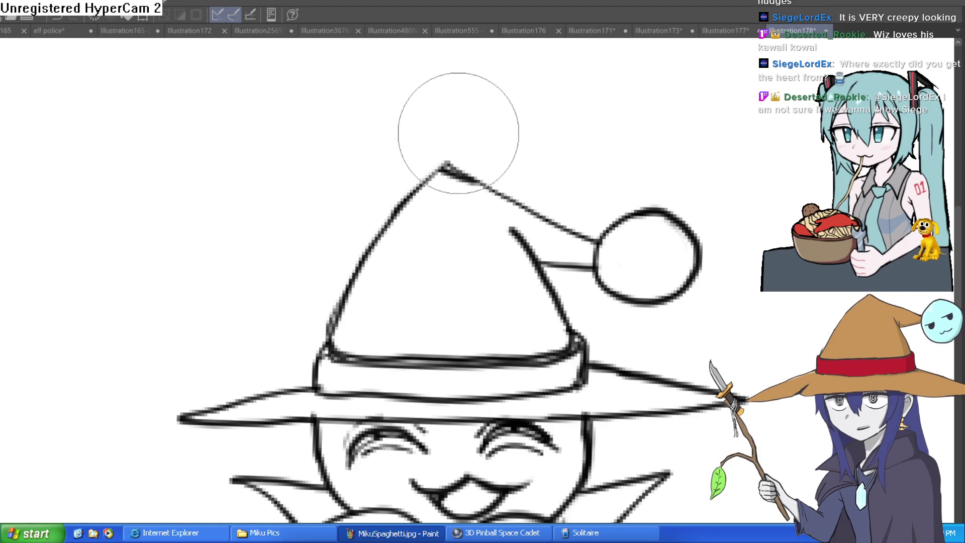
pyautogui.scroll(-5, 472, 191)
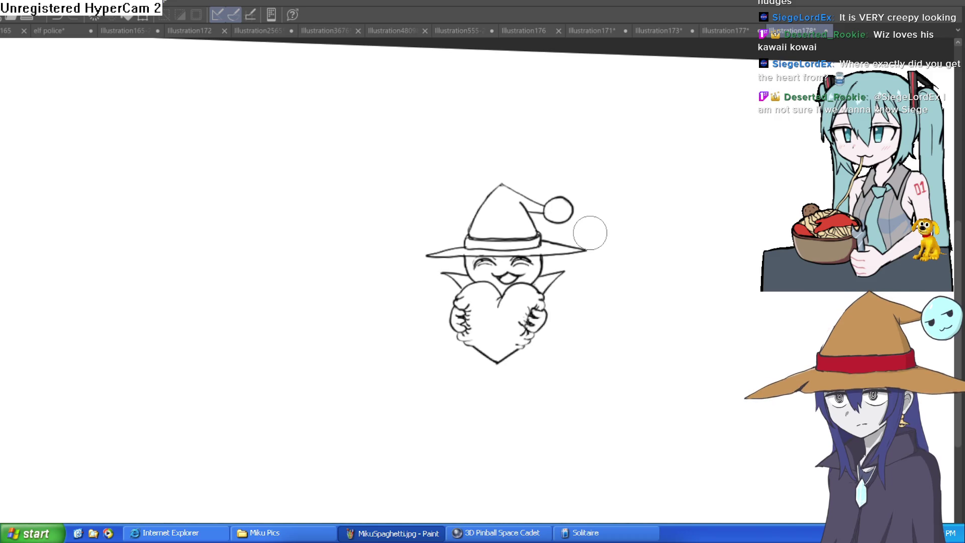
pyautogui.scroll(5, 590, 241)
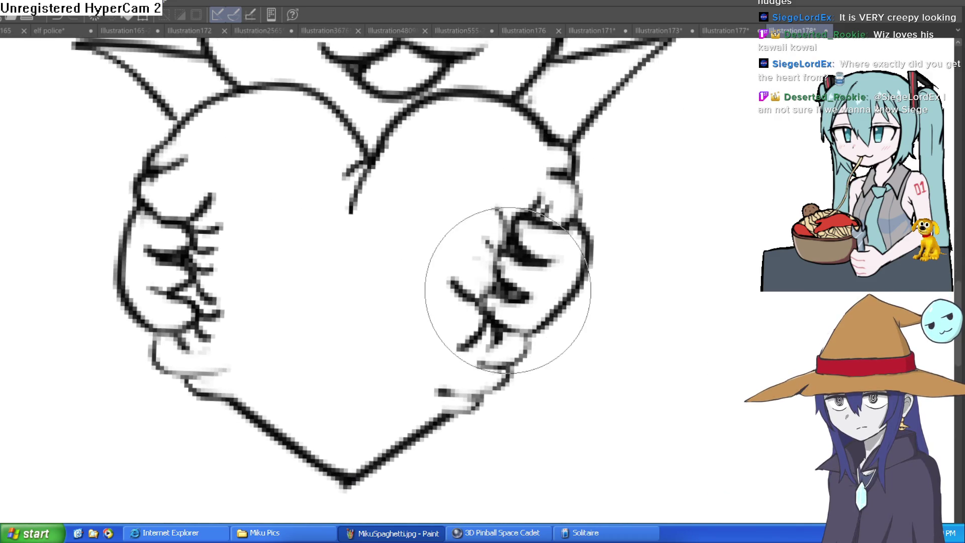
# Step: Lighten the right hand's finger strokes and draw new finger lines on it
pyautogui.scroll(3, 666, 409)
pyautogui.moveTo(553, 279)
pyautogui.mouseDown()
pyautogui.moveTo(528, 301)
pyautogui.moveTo(529, 342)
pyautogui.moveTo(527, 334)
pyautogui.mouseUp()
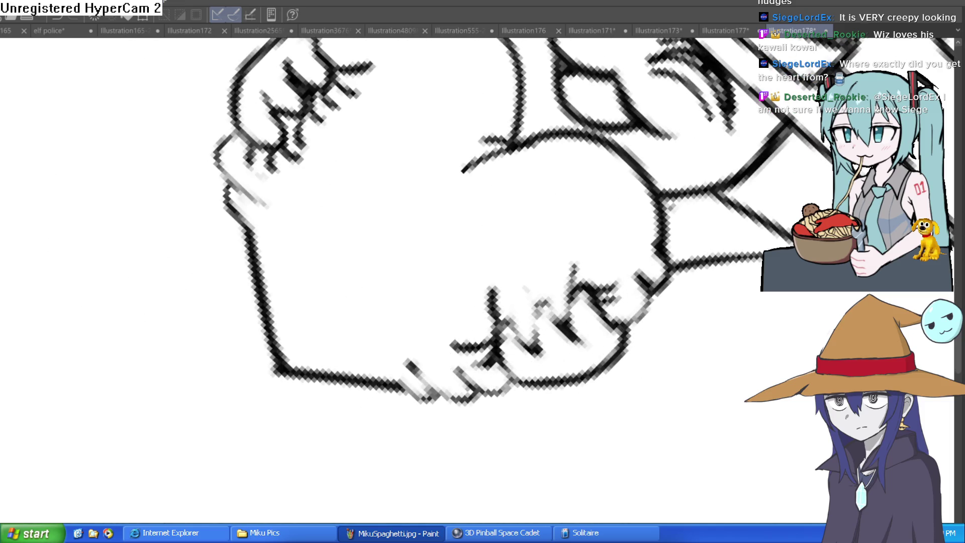
pyautogui.scroll(3, 560, 298)
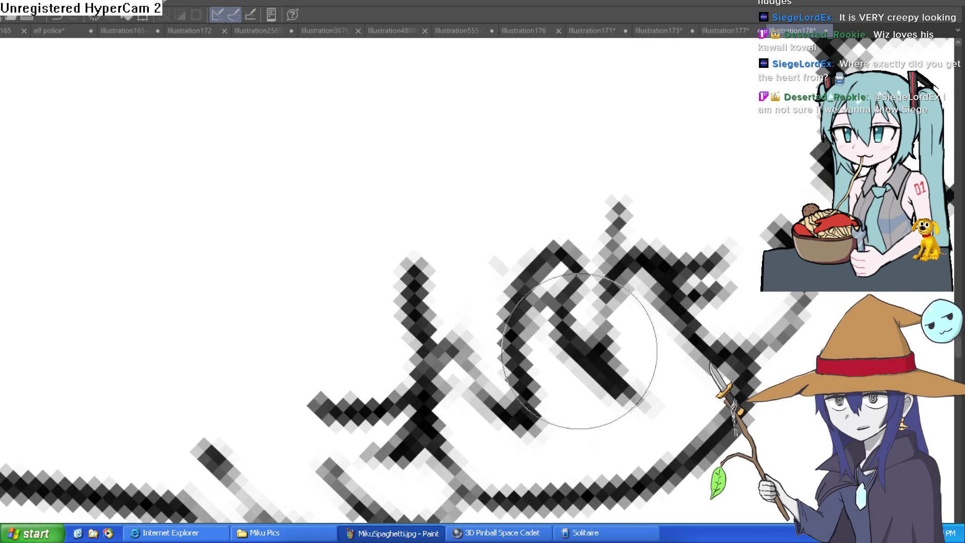
pyautogui.moveTo(566, 260)
pyautogui.mouseDown()
pyautogui.moveTo(517, 248)
pyautogui.moveTo(484, 215)
pyautogui.moveTo(581, 216)
pyautogui.moveTo(663, 268)
pyautogui.mouseUp()
pyautogui.moveTo(634, 131)
pyautogui.mouseDown()
pyautogui.moveTo(626, 246)
pyautogui.moveTo(624, 205)
pyautogui.mouseUp()
# Step: Enlarge the brush, erase a stray vertical stroke, and draw two diagonal finger lines
pyautogui.press(']')
pyautogui.press(']')
pyautogui.press(']')
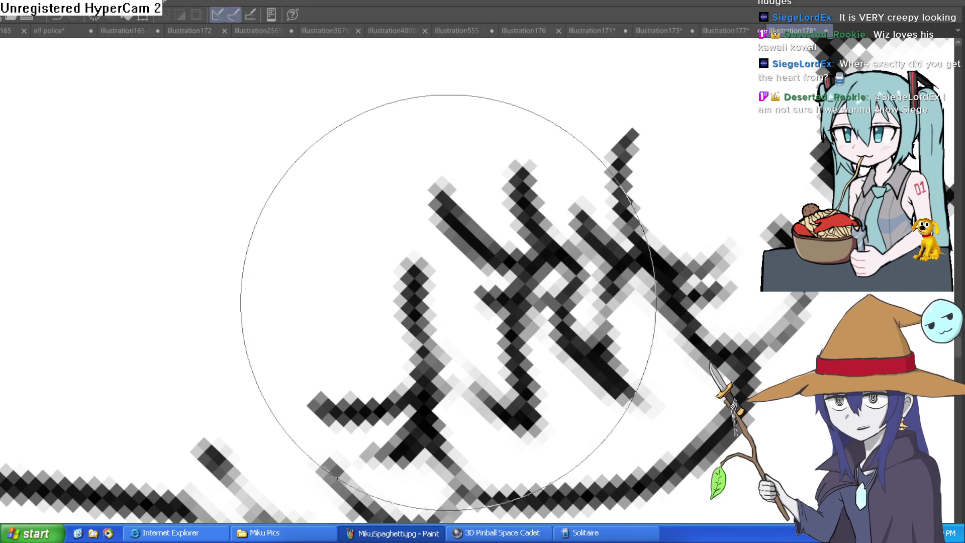
pyautogui.press(']')
pyautogui.press(']')
pyautogui.press(']')
pyautogui.moveTo(334, 172)
pyautogui.mouseDown()
pyautogui.moveTo(419, 269)
pyautogui.moveTo(376, 280)
pyautogui.mouseUp()
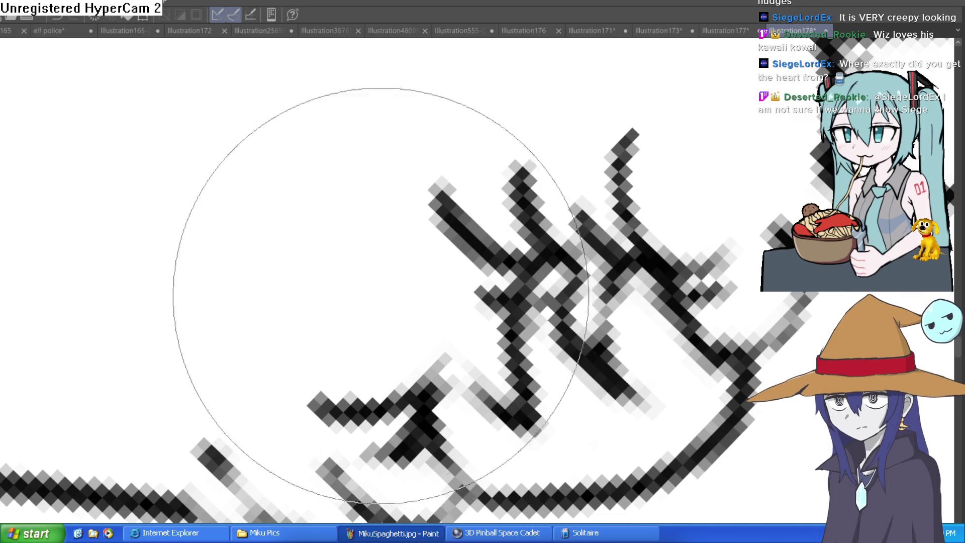
pyautogui.moveTo(347, 349)
pyautogui.mouseDown()
pyautogui.moveTo(452, 366)
pyautogui.moveTo(338, 251)
pyautogui.mouseUp()
pyautogui.moveTo(330, 218); pyautogui.dragTo(431, 344)
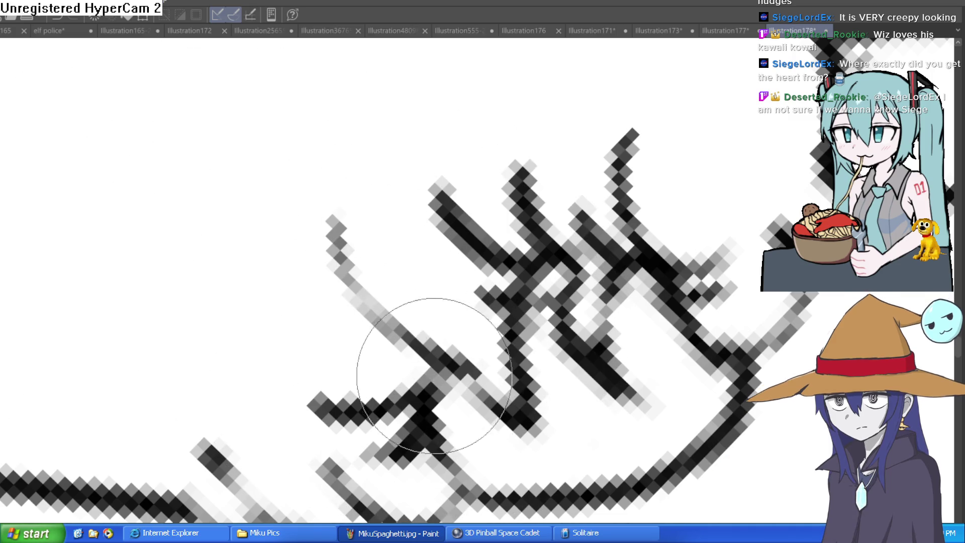
# Step: Rotate the canvas and draw five new finger strokes across the left fist
pyautogui.scroll(-5, 384, 297)
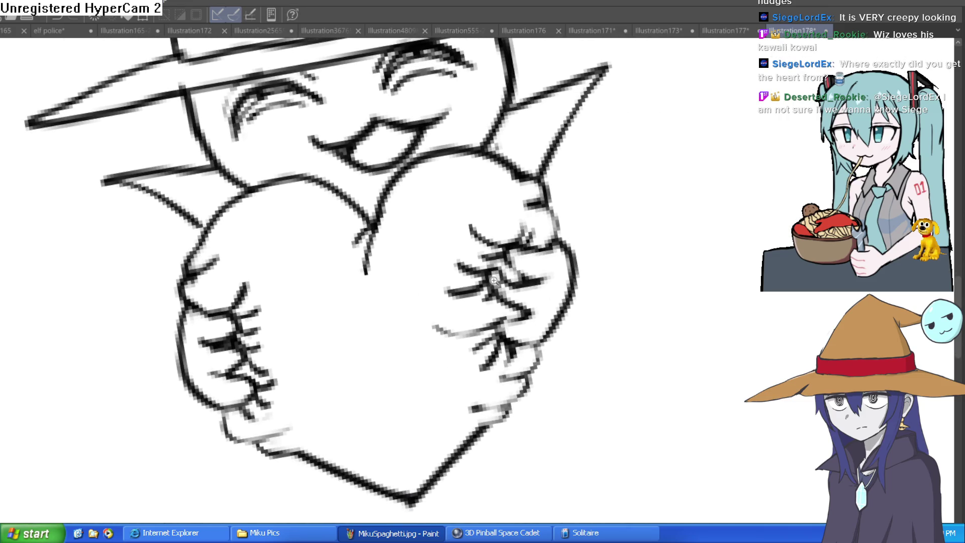
pyautogui.scroll(5, 494, 280)
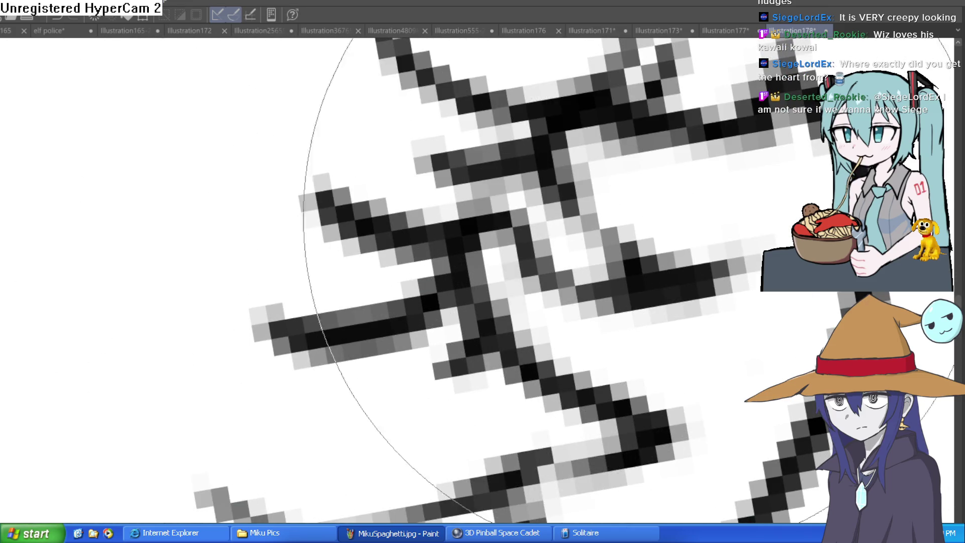
pyautogui.scroll(-5, 633, 226)
pyautogui.moveTo(758, 317); pyautogui.dragTo(650, 248)
pyautogui.scroll(3, 588, 452)
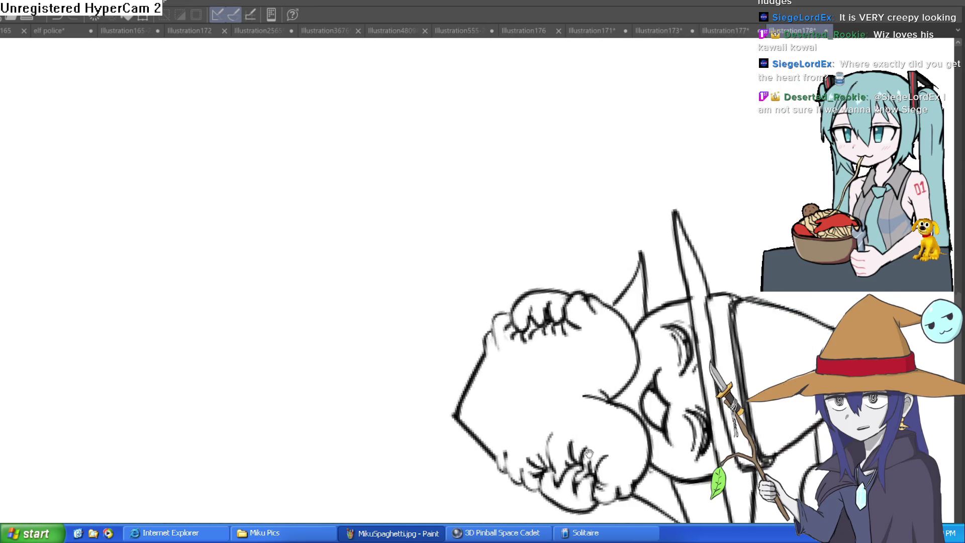
pyautogui.scroll(4, 587, 452)
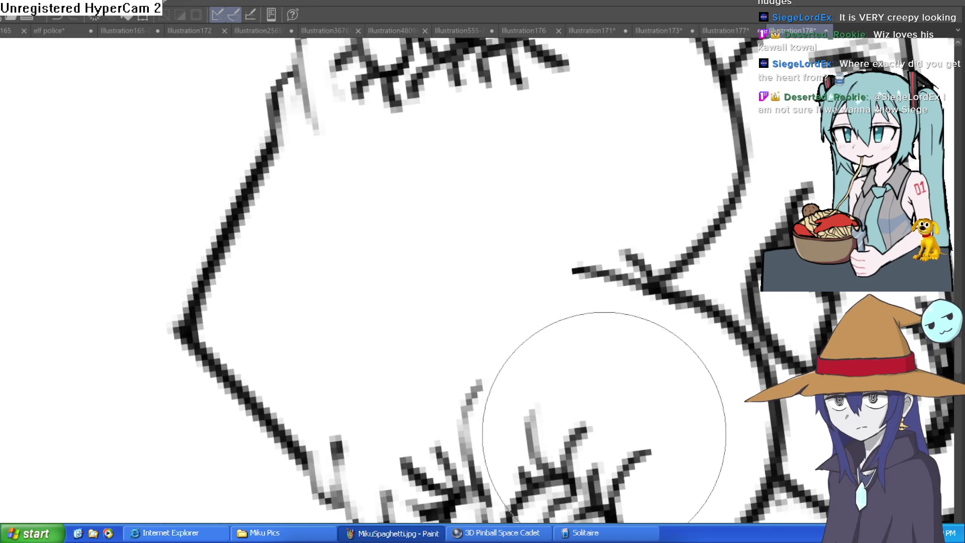
pyautogui.scroll(-5, 603, 433)
pyautogui.scroll(3, 558, 254)
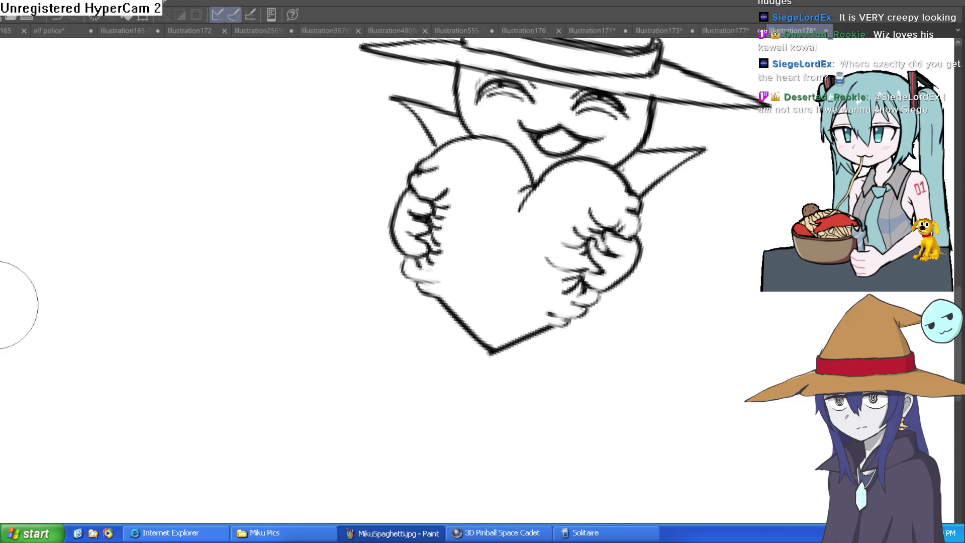
pyautogui.scroll(4, 460, 145)
pyautogui.moveTo(456, 216); pyautogui.dragTo(567, 187)
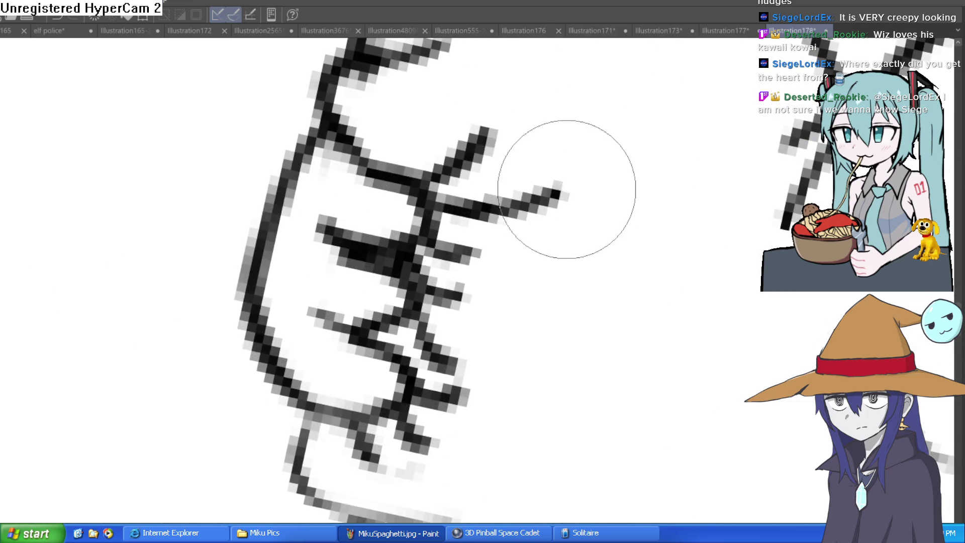
pyautogui.moveTo(491, 255); pyautogui.dragTo(433, 297)
pyautogui.moveTo(518, 300); pyautogui.dragTo(422, 290)
pyautogui.moveTo(508, 382); pyautogui.dragTo(425, 354)
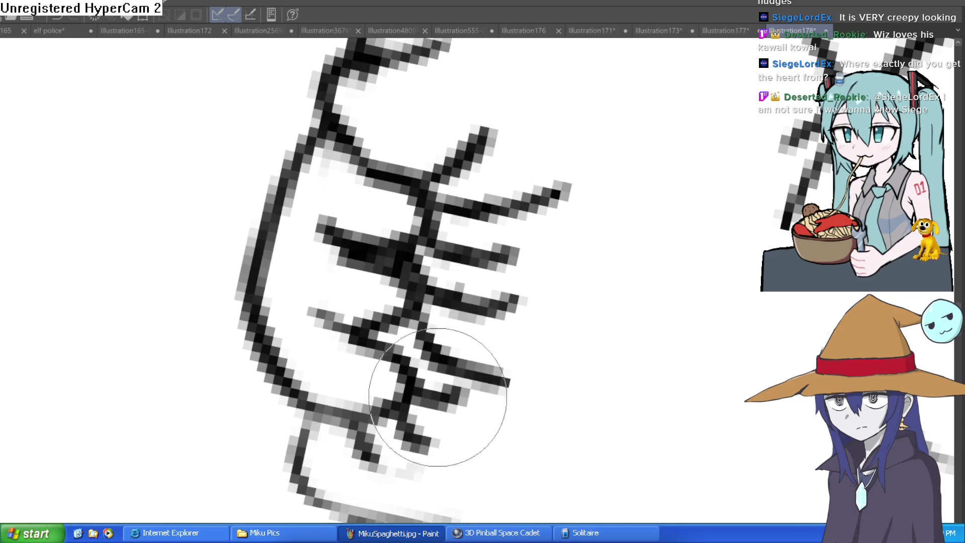
pyautogui.moveTo(488, 442); pyautogui.dragTo(442, 424)
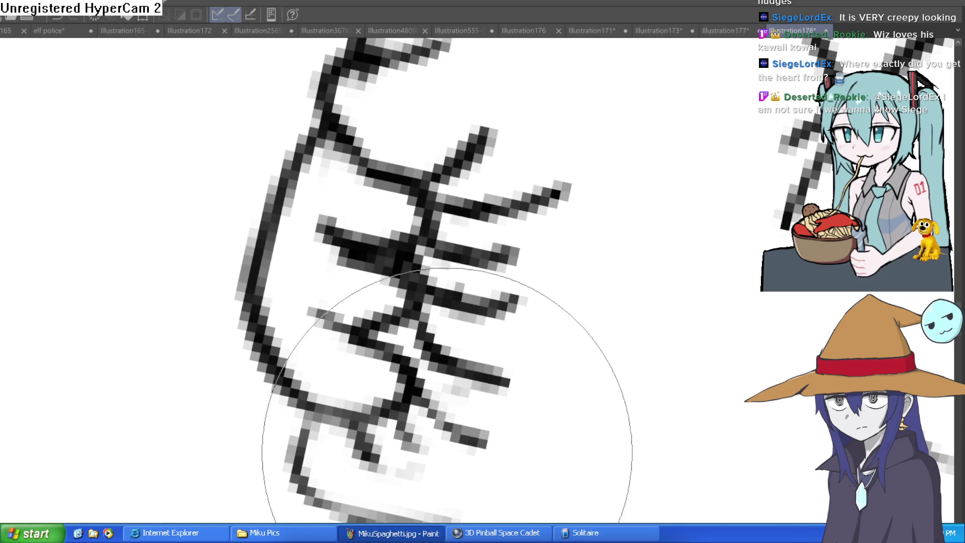
# Step: Pan and zoom to bring the right fist into view
pyautogui.scroll(-3, 531, 415)
pyautogui.moveTo(745, 385); pyautogui.dragTo(668, 323)
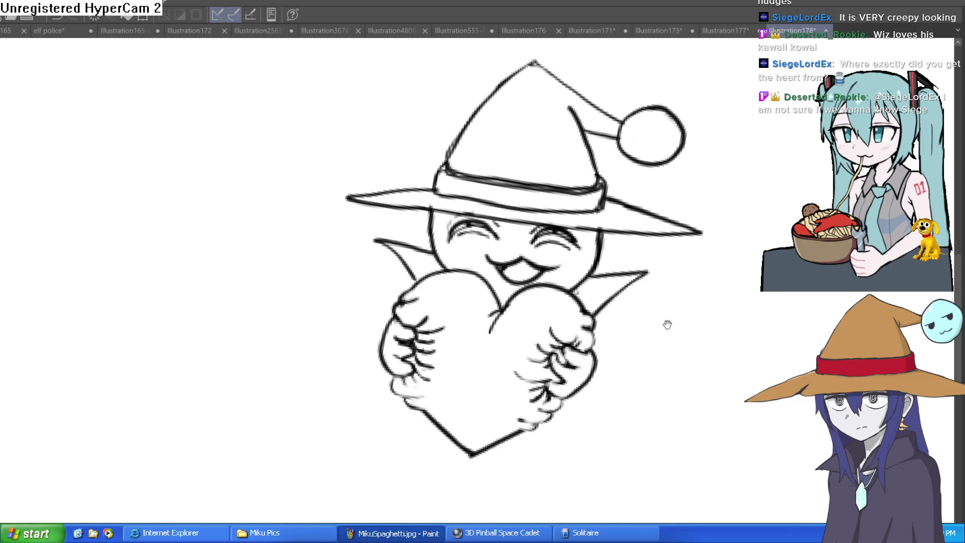
pyautogui.scroll(4, 575, 347)
pyautogui.scroll(-2, 574, 347)
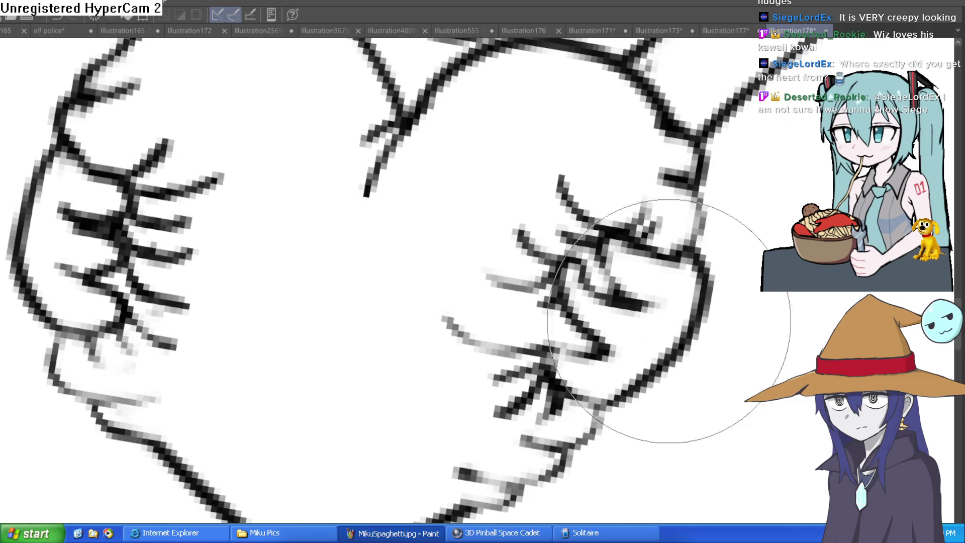
pyautogui.scroll(-2, 679, 324)
pyautogui.scroll(5, 500, 455)
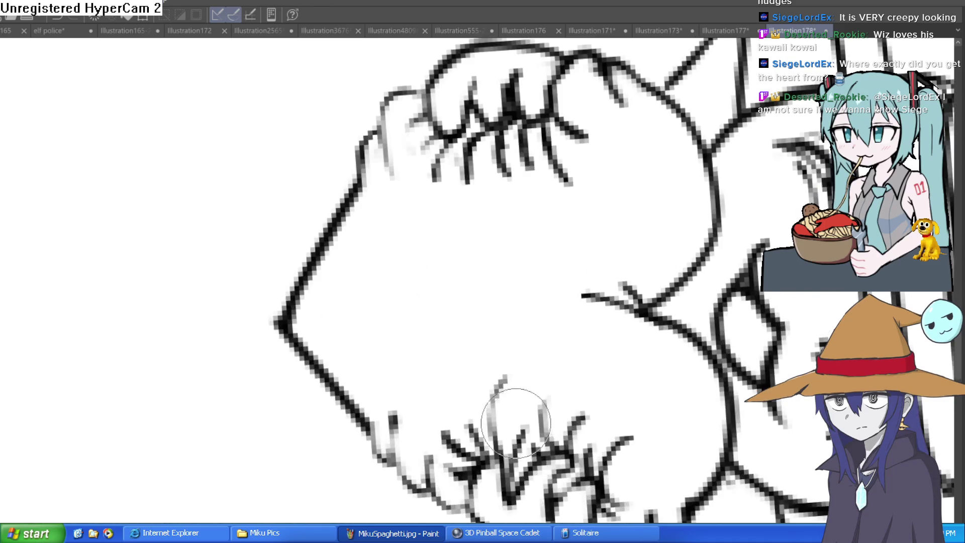
pyautogui.scroll(-5, 608, 326)
pyautogui.scroll(2, 721, 302)
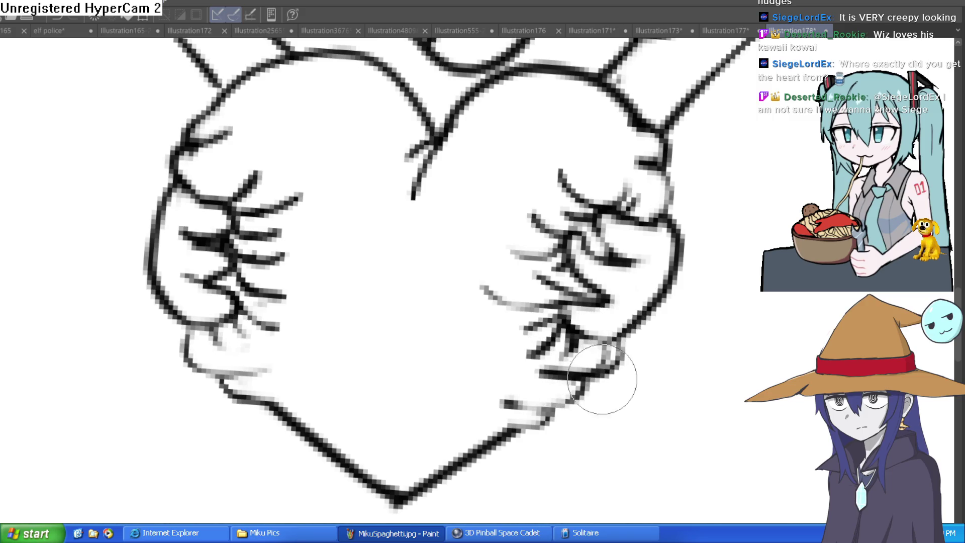
pyautogui.scroll(-3, 590, 390)
pyautogui.scroll(-4, 653, 326)
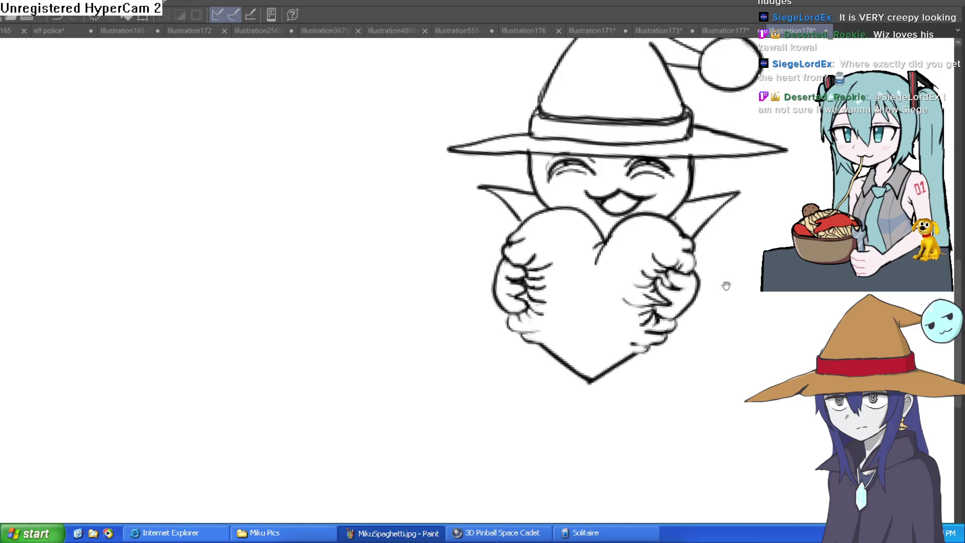
pyautogui.scroll(1, 726, 282)
pyautogui.scroll(4, 696, 263)
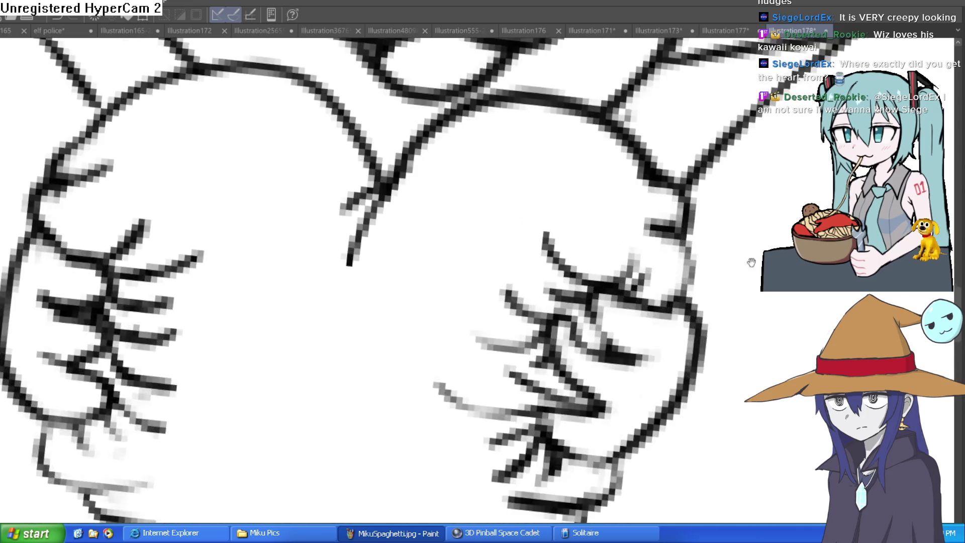
pyautogui.scroll(-2, 678, 252)
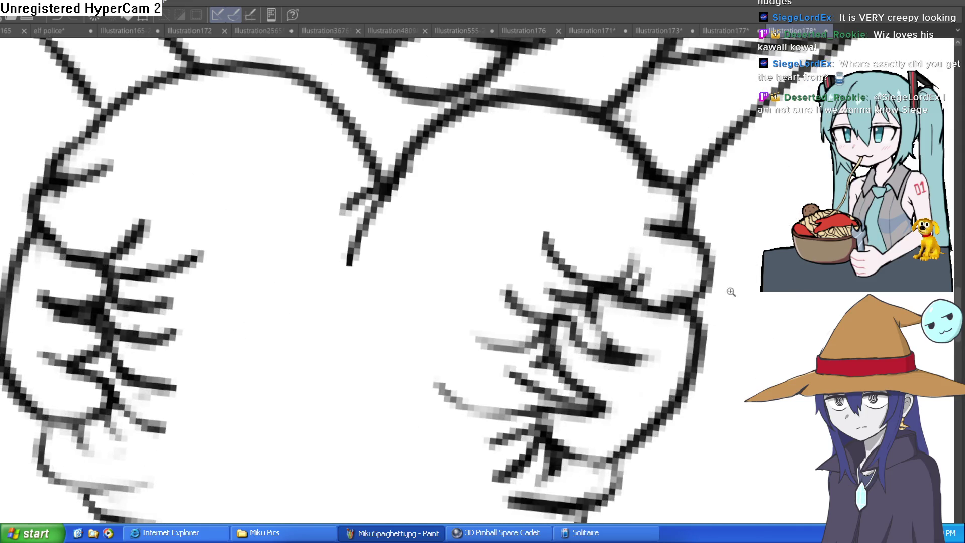
pyautogui.scroll(-2, 713, 288)
pyautogui.scroll(-2, 713, 288)
pyautogui.scroll(1, 710, 280)
pyautogui.scroll(1, 674, 297)
pyautogui.moveTo(658, 294); pyautogui.dragTo(639, 292)
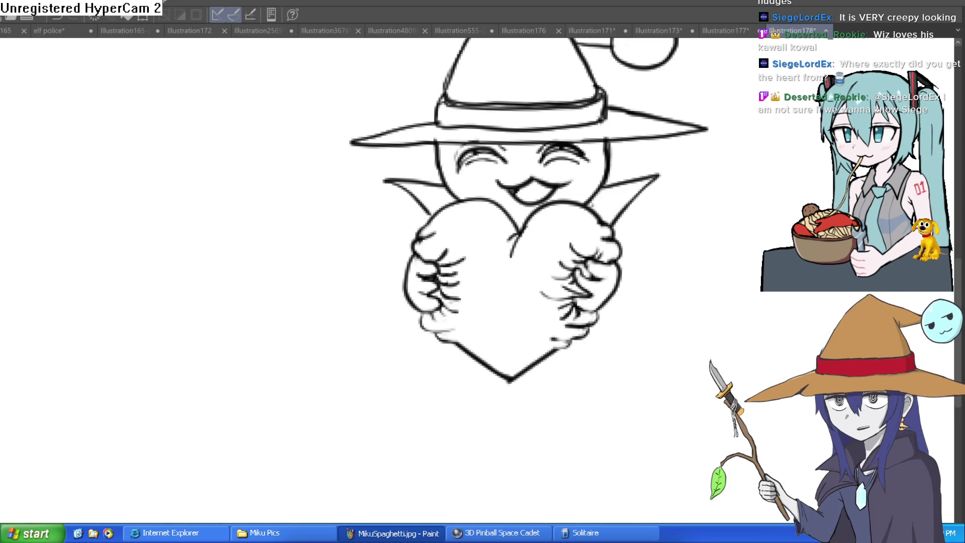
# Step: Bucket-fill the heart's interior with red at its centre
pyautogui.click(523, 300)
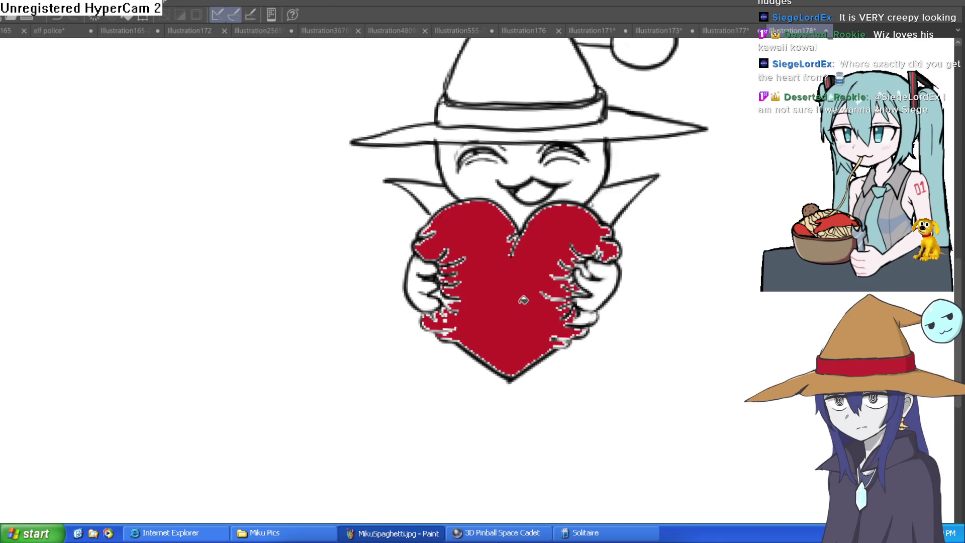
# Step: Undo and redo the red bucket fill inside the heart until it fills properly
pyautogui.hotkey('ctrl', 'z')
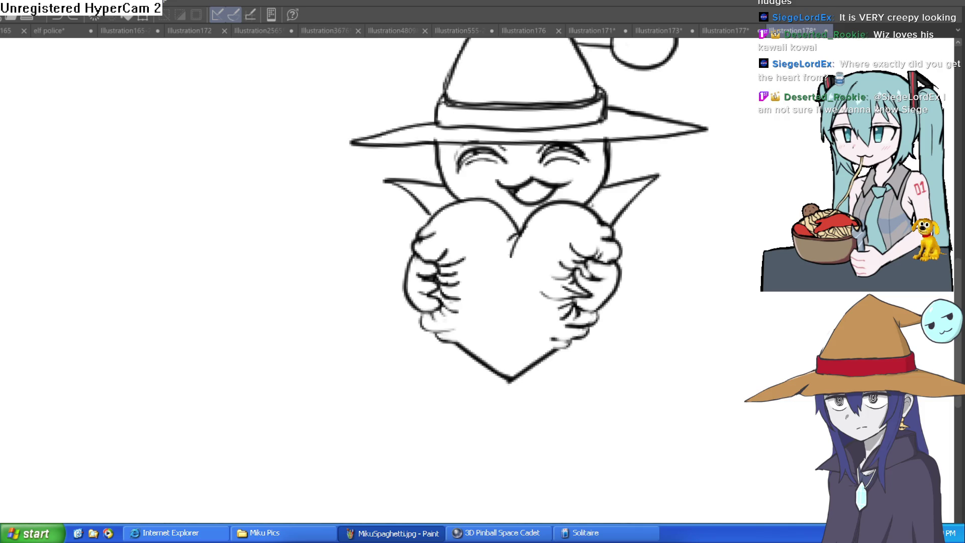
pyautogui.click(548, 273)
pyautogui.hotkey('ctrl', 'z')
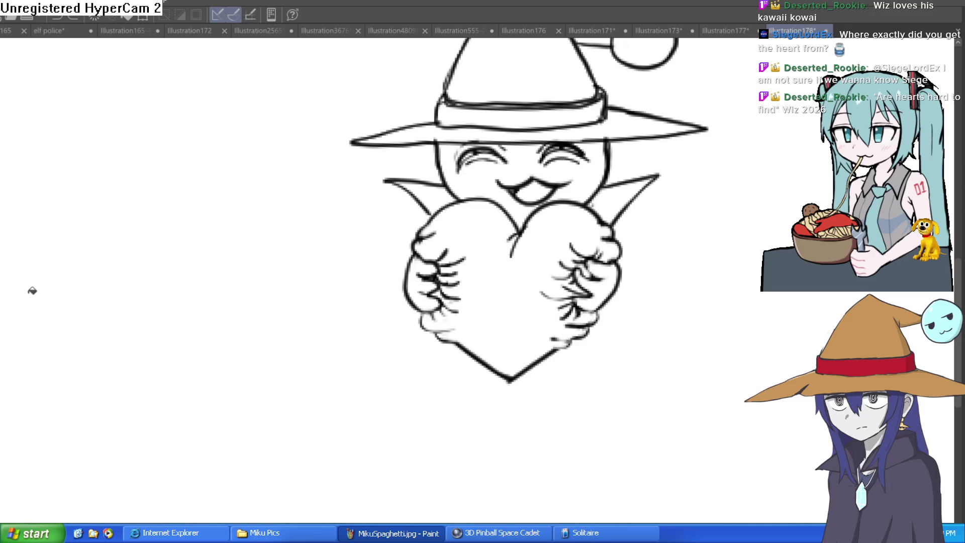
pyautogui.click(540, 294)
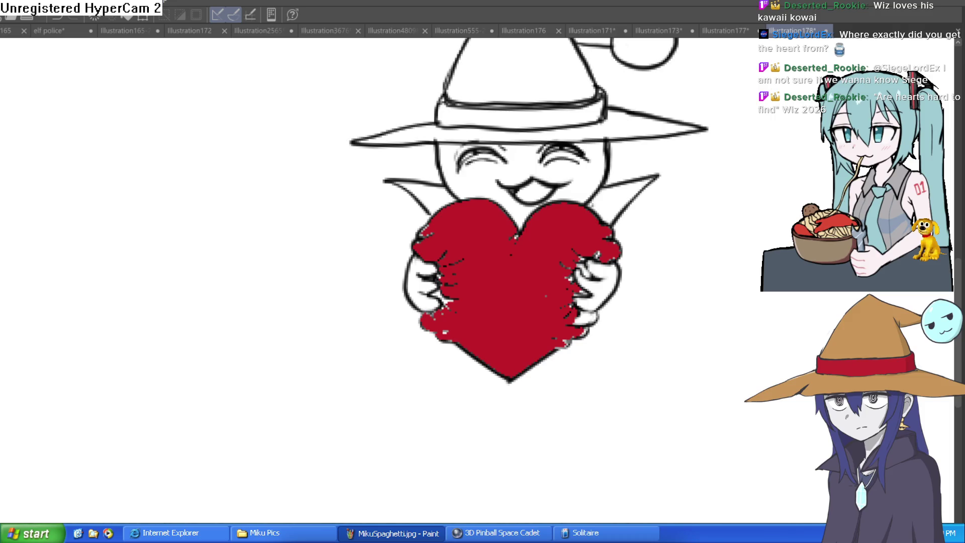
# Step: Zoom in and paint over stray dark, pink and grey pixels along the heart's edges
pyautogui.scroll(5, 589, 251)
pyautogui.moveTo(582, 291)
pyautogui.mouseDown()
pyautogui.moveTo(589, 206)
pyautogui.moveTo(512, 247)
pyautogui.moveTo(538, 290)
pyautogui.moveTo(554, 267)
pyautogui.moveTo(538, 365)
pyautogui.moveTo(611, 356)
pyautogui.moveTo(538, 366)
pyautogui.moveTo(472, 349)
pyautogui.moveTo(523, 409)
pyautogui.moveTo(566, 431)
pyautogui.moveTo(538, 466)
pyautogui.mouseUp()
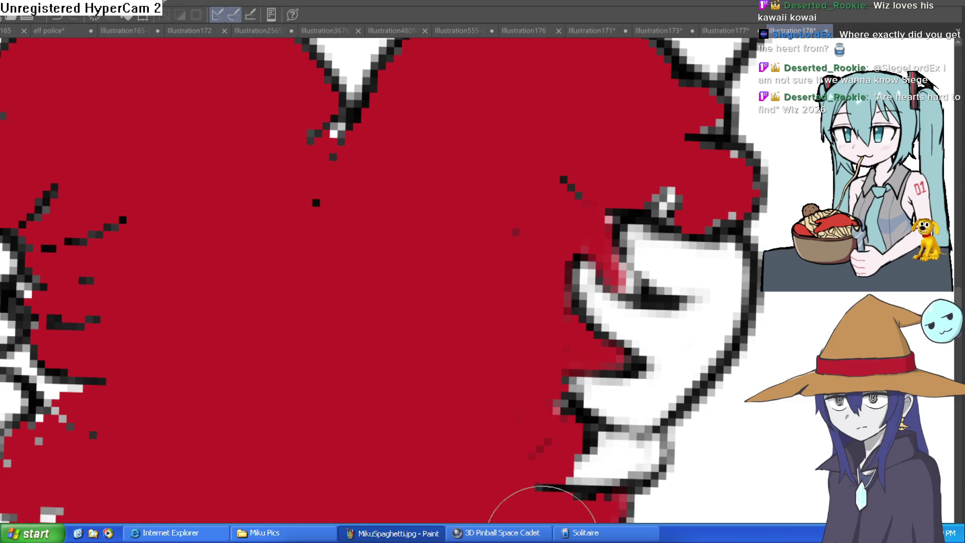
pyautogui.moveTo(66, 453)
pyautogui.mouseDown()
pyautogui.moveTo(65, 409)
pyautogui.moveTo(7, 363)
pyautogui.mouseUp()
pyautogui.moveTo(31, 290)
pyautogui.mouseDown()
pyautogui.moveTo(76, 302)
pyautogui.moveTo(96, 371)
pyautogui.mouseUp()
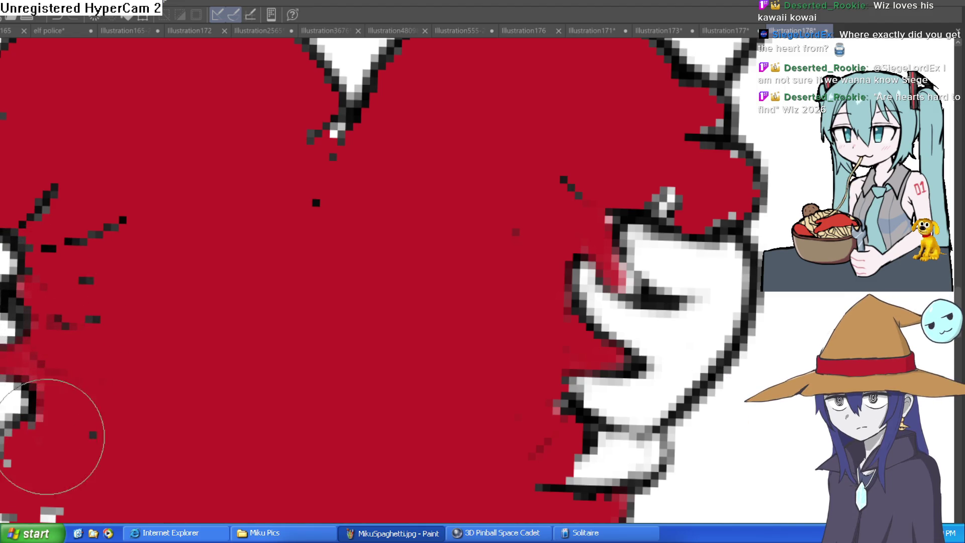
pyautogui.moveTo(46, 436); pyautogui.dragTo(215, 420)
pyautogui.moveTo(172, 376); pyautogui.dragTo(391, 519)
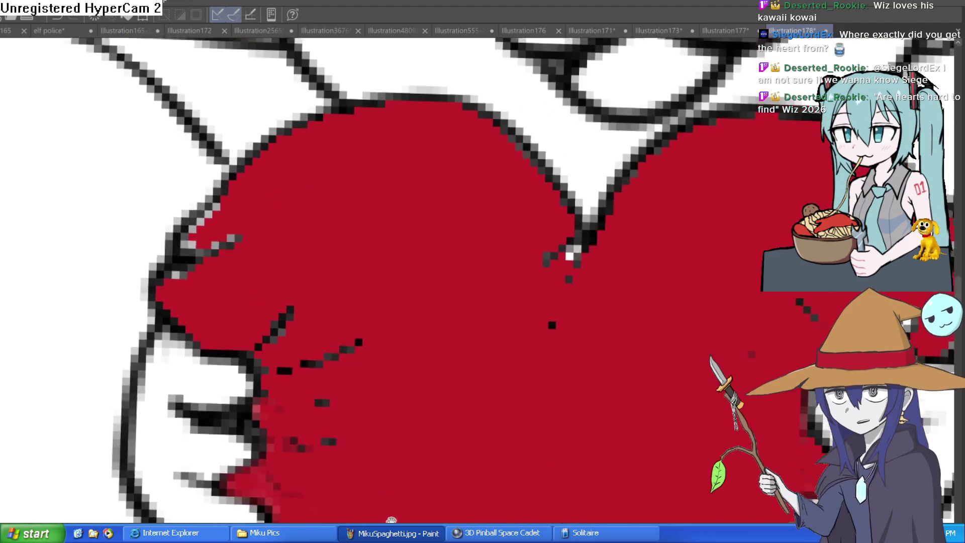
pyautogui.moveTo(226, 254); pyautogui.dragTo(209, 238)
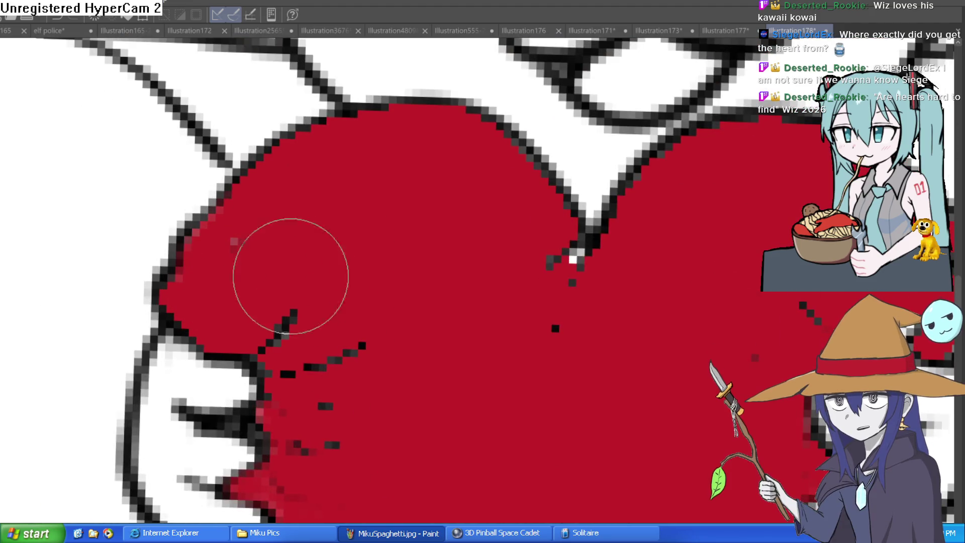
# Step: Paint stray white and black pixels at the notches and lower edge red
pyautogui.moveTo(290, 276); pyautogui.dragTo(366, 312)
pyautogui.moveTo(474, 262); pyautogui.dragTo(508, 228)
pyautogui.moveTo(838, 291); pyautogui.dragTo(692, 282)
pyautogui.click(673, 316)
pyautogui.moveTo(753, 257); pyautogui.dragTo(664, 258)
pyautogui.click(635, 254)
pyautogui.moveTo(668, 294)
pyautogui.mouseDown()
pyautogui.moveTo(646, 345)
pyautogui.moveTo(598, 295)
pyautogui.moveTo(553, 318)
pyautogui.moveTo(452, 280)
pyautogui.mouseUp()
pyautogui.moveTo(244, 269); pyautogui.dragTo(262, 269)
pyautogui.scroll(-5, 476, 259)
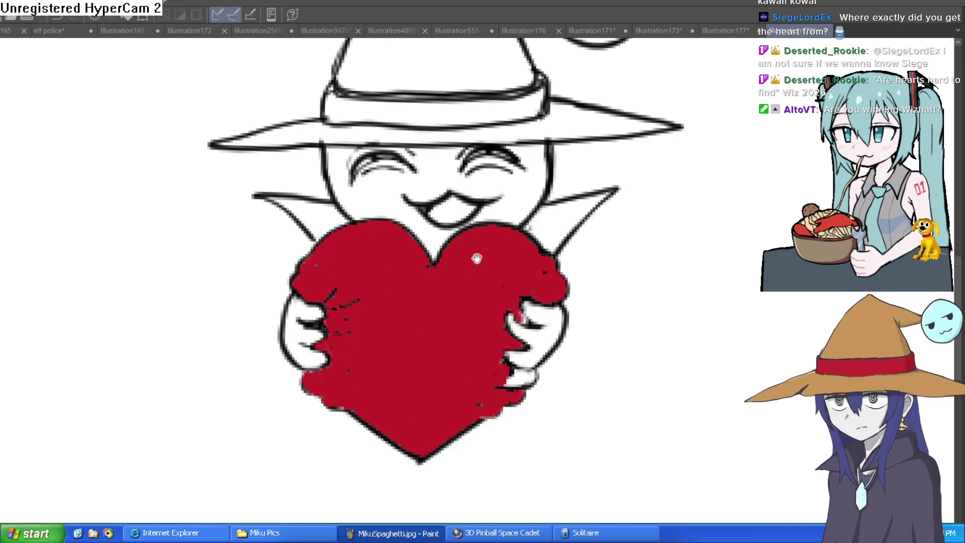
# Step: Bring back the finger outlines over the heart and zoom in on the right hand
pyautogui.scroll(-3, 628, 324)
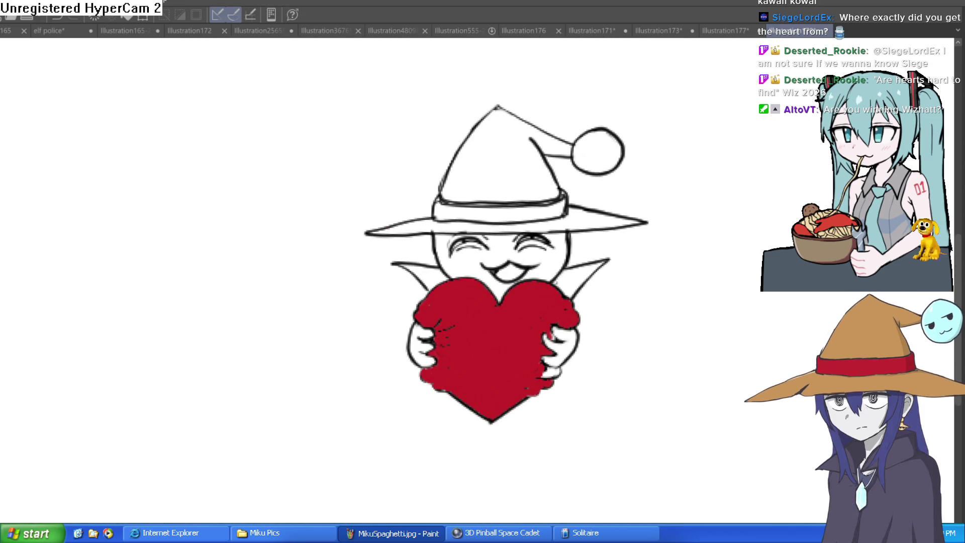
pyautogui.hotkey('ctrl', 'z')
pyautogui.moveTo(663, 397); pyautogui.dragTo(622, 382)
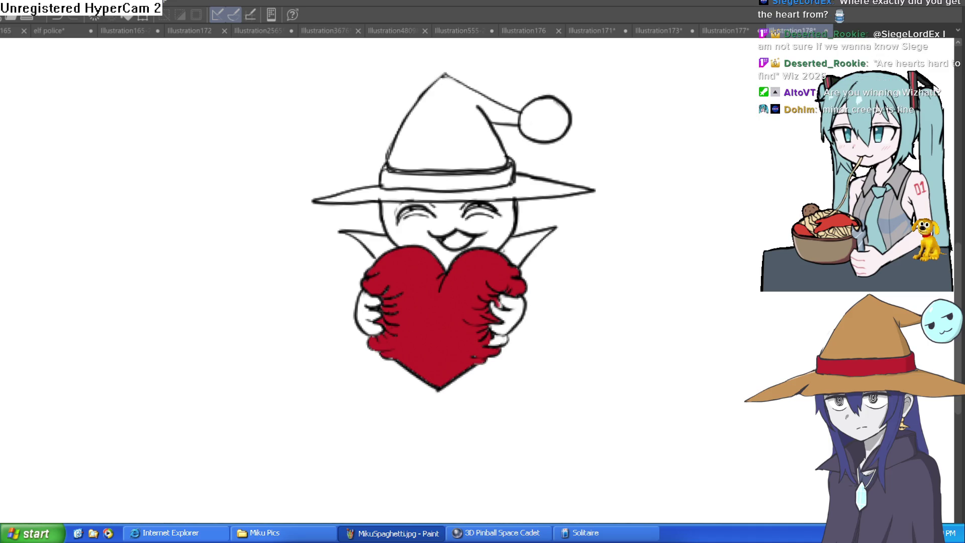
pyautogui.moveTo(476, 325); pyautogui.dragTo(540, 317)
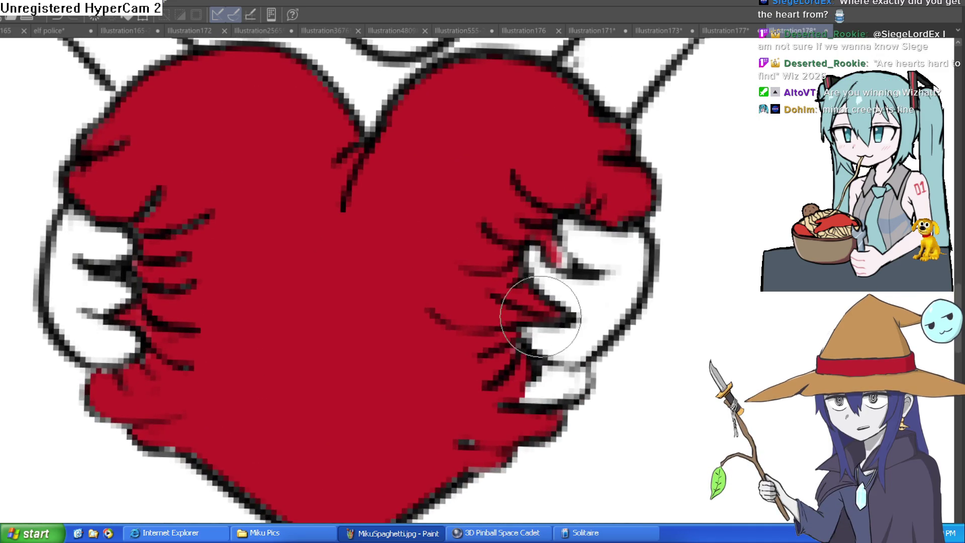
# Step: Paint a dark stroke along the hand's edge and two thin veins down the heart's centre
pyautogui.moveTo(506, 367); pyautogui.dragTo(526, 364)
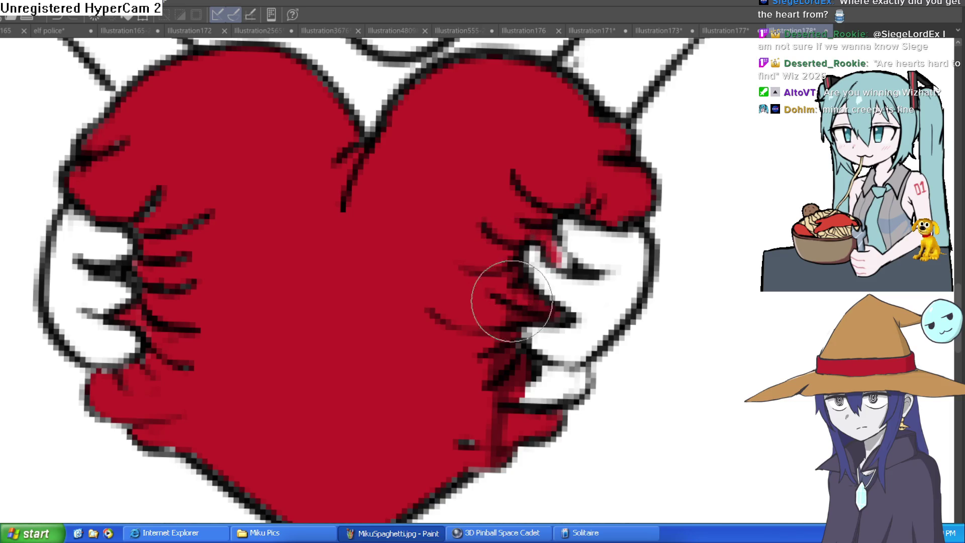
pyautogui.moveTo(337, 208); pyautogui.dragTo(340, 464)
pyautogui.moveTo(351, 397)
pyautogui.mouseDown()
pyautogui.moveTo(362, 442)
pyautogui.moveTo(397, 502)
pyautogui.mouseUp()
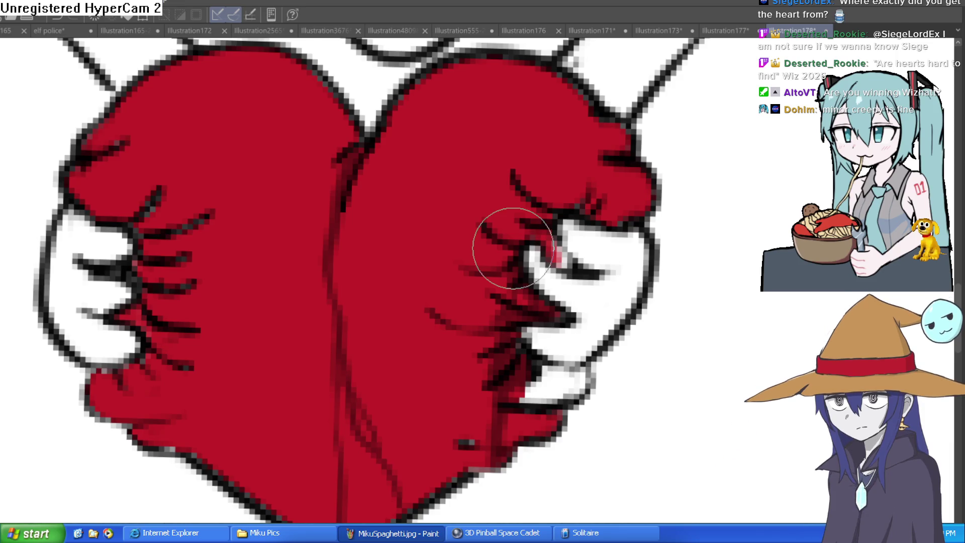
# Step: Paint dark finger lines on the right hand, darken the white notch, and add another vein
pyautogui.moveTo(545, 112); pyautogui.dragTo(510, 133)
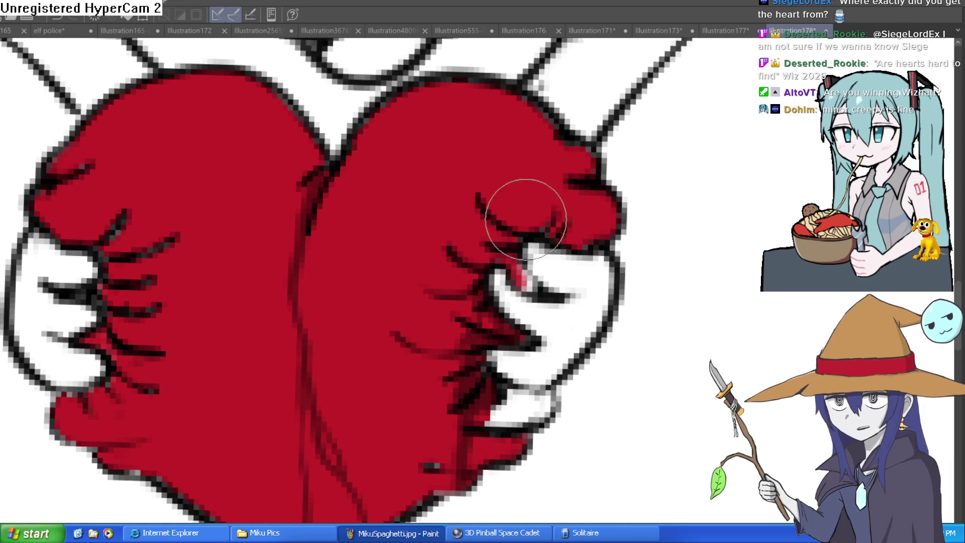
pyautogui.moveTo(520, 277)
pyautogui.mouseDown()
pyautogui.moveTo(495, 247)
pyautogui.moveTo(478, 262)
pyautogui.moveTo(465, 254)
pyautogui.moveTo(478, 318)
pyautogui.mouseUp()
pyautogui.moveTo(487, 275); pyautogui.dragTo(495, 255)
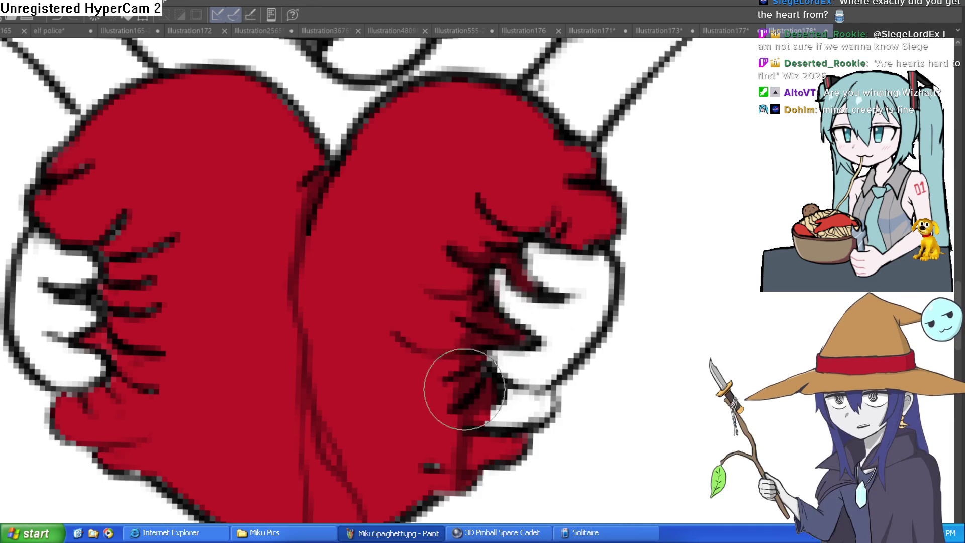
pyautogui.moveTo(444, 352); pyautogui.dragTo(411, 481)
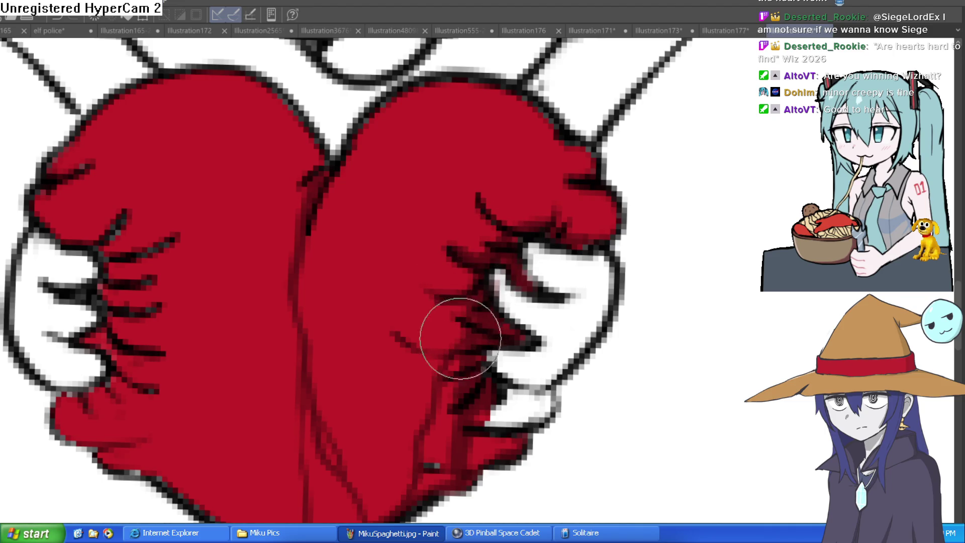
pyautogui.scroll(-4, 451, 362)
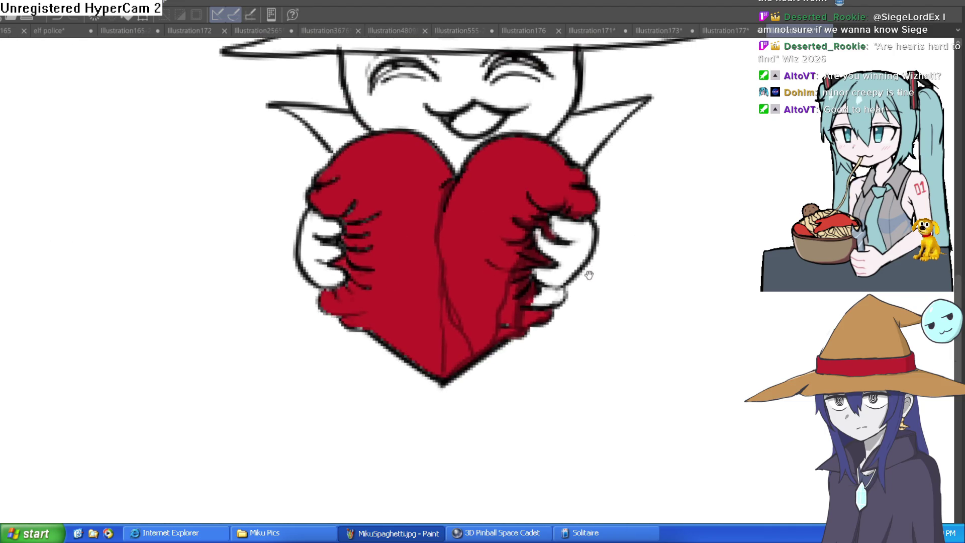
# Step: Add a red drip under the heart's tip and shade its lower centre and left darker red
pyautogui.scroll(-2, 456, 299)
pyautogui.moveTo(449, 321)
pyautogui.mouseDown()
pyautogui.moveTo(432, 384)
pyautogui.moveTo(426, 362)
pyautogui.moveTo(430, 377)
pyautogui.moveTo(438, 340)
pyautogui.moveTo(407, 372)
pyautogui.moveTo(414, 338)
pyautogui.moveTo(435, 333)
pyautogui.mouseUp()
pyautogui.scroll(3, 435, 333)
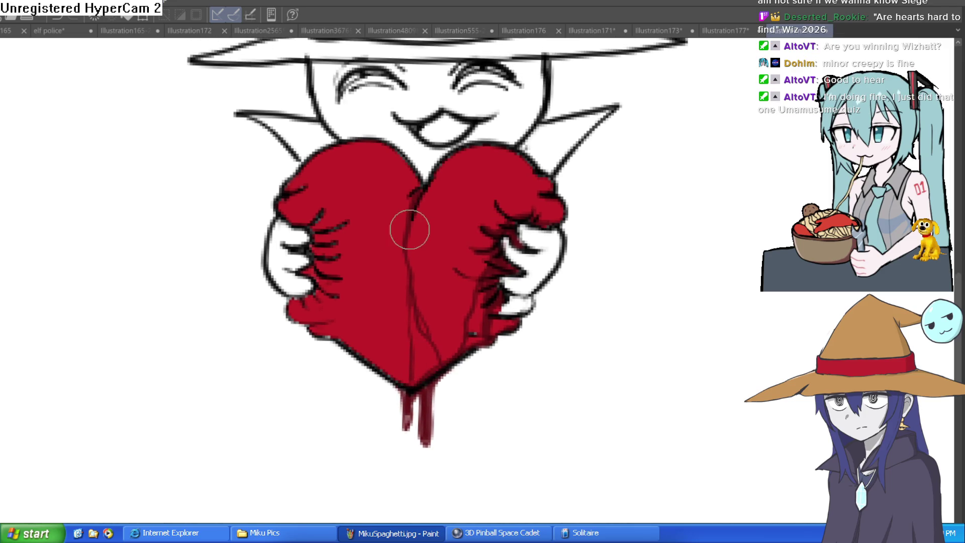
pyautogui.moveTo(400, 294)
pyautogui.mouseDown()
pyautogui.moveTo(384, 370)
pyautogui.moveTo(401, 295)
pyautogui.moveTo(387, 329)
pyautogui.mouseUp()
pyautogui.moveTo(315, 293)
pyautogui.mouseDown()
pyautogui.moveTo(388, 370)
pyautogui.moveTo(320, 322)
pyautogui.mouseUp()
# Step: Add dark red strokes around the left hand, veins along the lower-left edge, and a thinner right drip
pyautogui.moveTo(553, 240)
pyautogui.mouseDown()
pyautogui.moveTo(449, 273)
pyautogui.moveTo(548, 271)
pyautogui.mouseUp()
pyautogui.moveTo(415, 319)
pyautogui.mouseDown()
pyautogui.moveTo(370, 297)
pyautogui.moveTo(403, 301)
pyautogui.moveTo(405, 370)
pyautogui.moveTo(409, 308)
pyautogui.moveTo(383, 279)
pyautogui.moveTo(390, 287)
pyautogui.moveTo(399, 254)
pyautogui.moveTo(387, 258)
pyautogui.moveTo(400, 236)
pyautogui.moveTo(370, 209)
pyautogui.moveTo(390, 200)
pyautogui.moveTo(396, 253)
pyautogui.moveTo(427, 317)
pyautogui.moveTo(415, 303)
pyautogui.moveTo(410, 327)
pyautogui.moveTo(401, 311)
pyautogui.mouseUp()
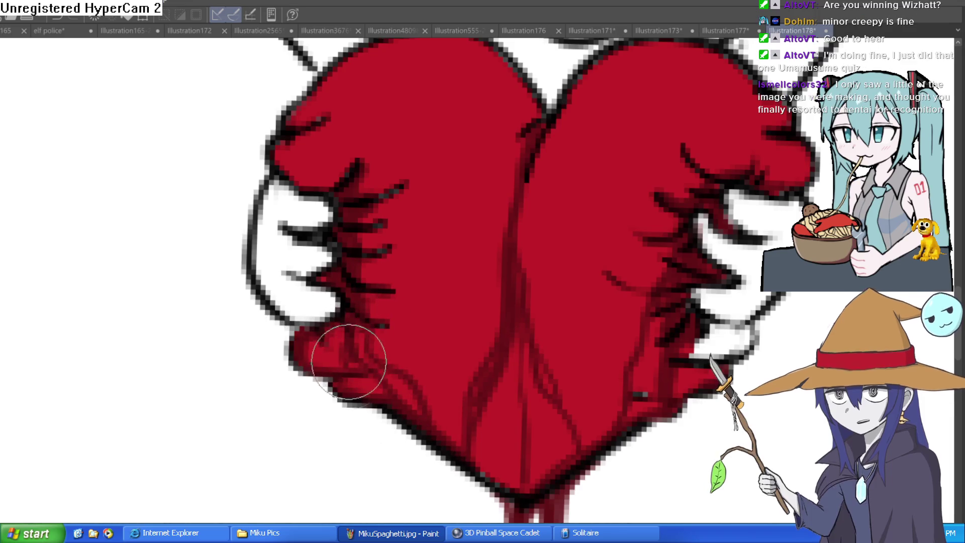
pyautogui.moveTo(365, 303)
pyautogui.mouseDown()
pyautogui.moveTo(351, 273)
pyautogui.moveTo(406, 363)
pyautogui.moveTo(491, 367)
pyautogui.moveTo(456, 409)
pyautogui.moveTo(500, 394)
pyautogui.moveTo(496, 477)
pyautogui.moveTo(534, 370)
pyautogui.moveTo(551, 371)
pyautogui.moveTo(514, 252)
pyautogui.moveTo(512, 204)
pyautogui.moveTo(532, 136)
pyautogui.moveTo(519, 285)
pyautogui.moveTo(582, 424)
pyautogui.moveTo(581, 452)
pyautogui.moveTo(508, 462)
pyautogui.moveTo(512, 473)
pyautogui.mouseUp()
pyautogui.scroll(-5, 512, 473)
pyautogui.moveTo(521, 333)
pyautogui.mouseDown()
pyautogui.moveTo(517, 491)
pyautogui.moveTo(520, 395)
pyautogui.moveTo(523, 424)
pyautogui.moveTo(535, 394)
pyautogui.moveTo(540, 424)
pyautogui.mouseUp()
pyautogui.press(']')
pyautogui.press(']')
pyautogui.press(']')
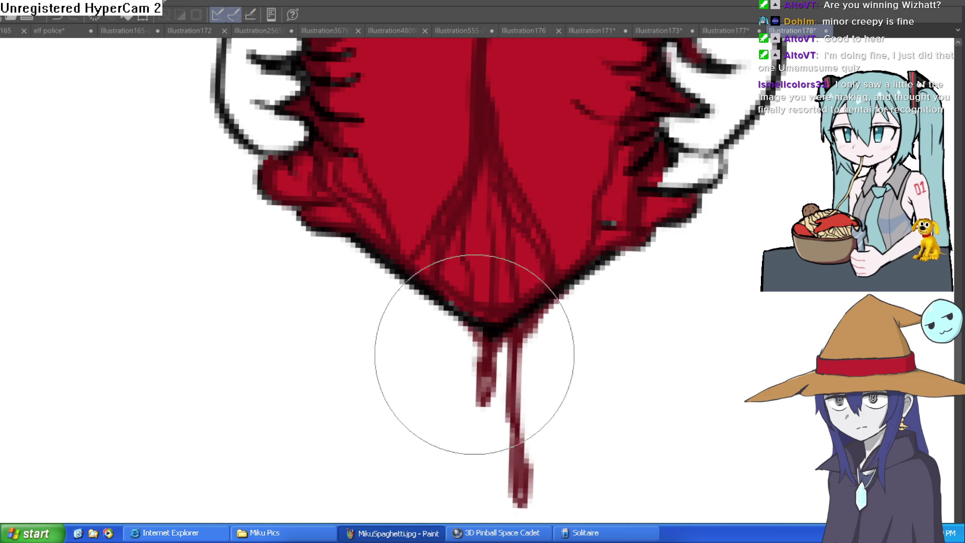
# Step: Fill the right and left collar points with purple
pyautogui.scroll(-5, 503, 402)
pyautogui.scroll(-2, 533, 387)
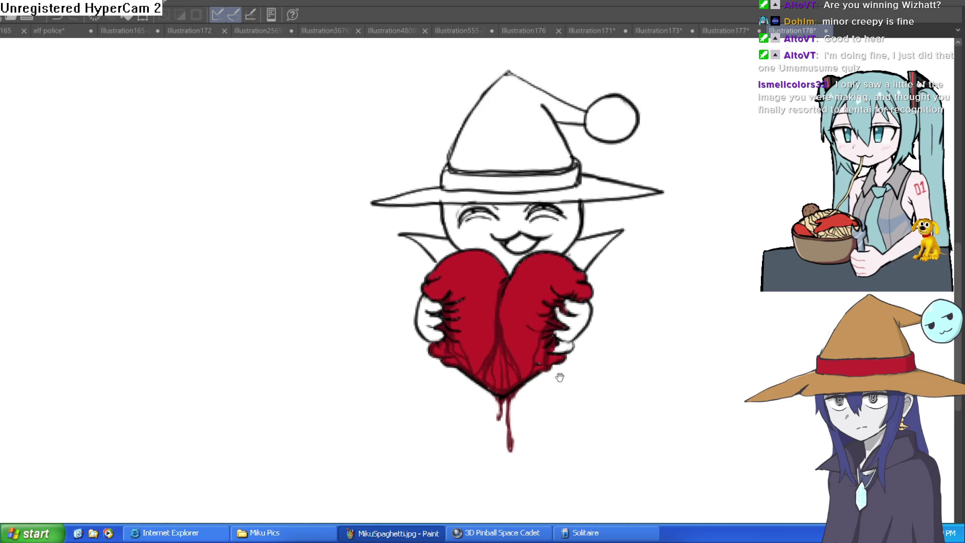
pyautogui.scroll(1, 559, 378)
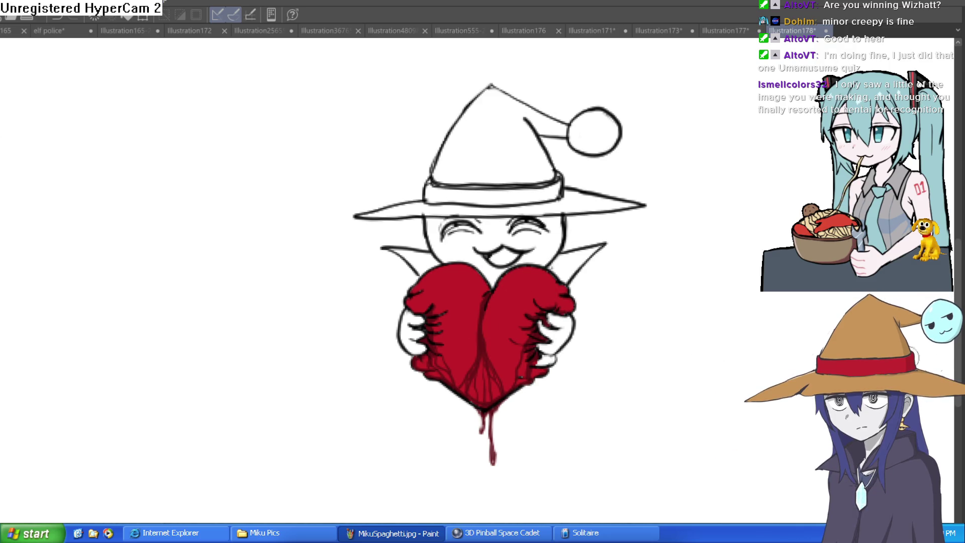
pyautogui.scroll(4, 464, 252)
pyautogui.scroll(-2, 464, 253)
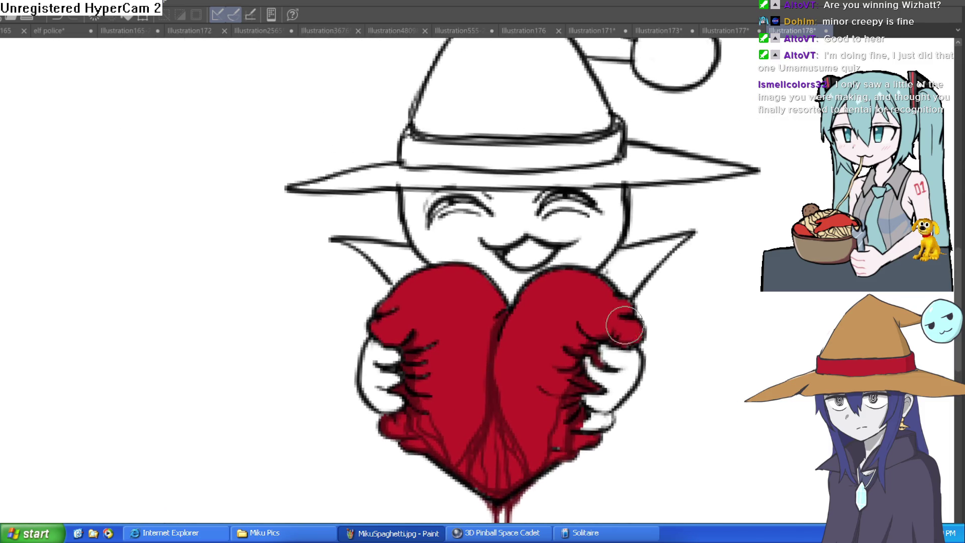
pyautogui.hscroll(2, 653, 272)
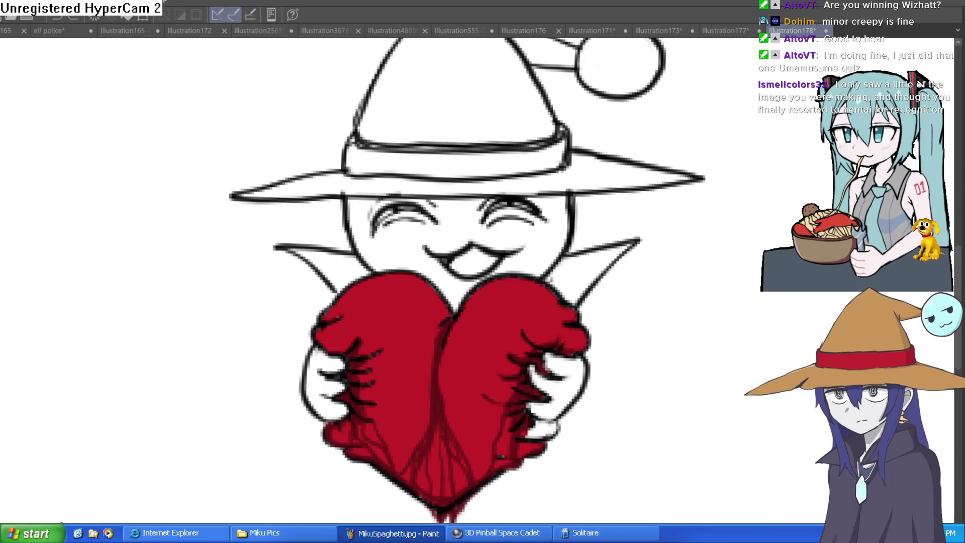
pyautogui.click(581, 271)
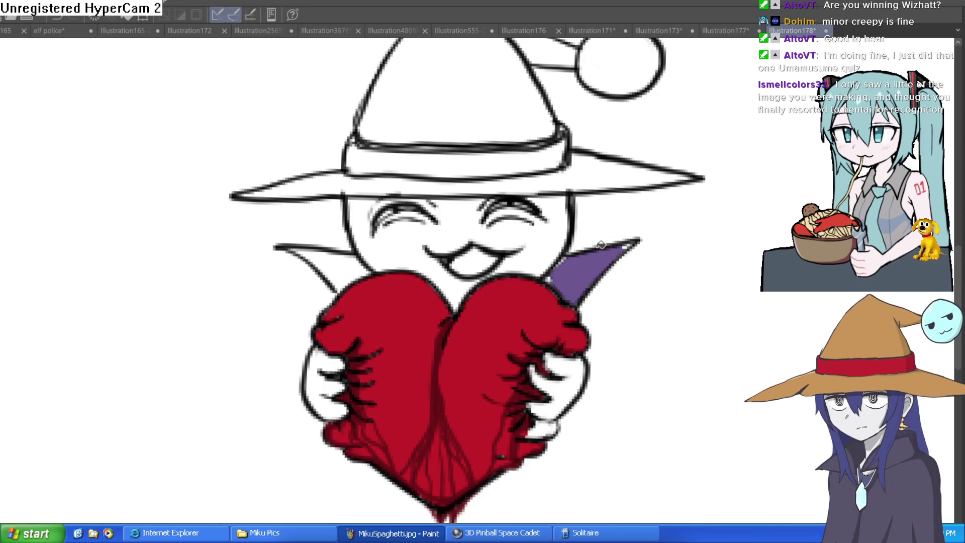
pyautogui.click(320, 254)
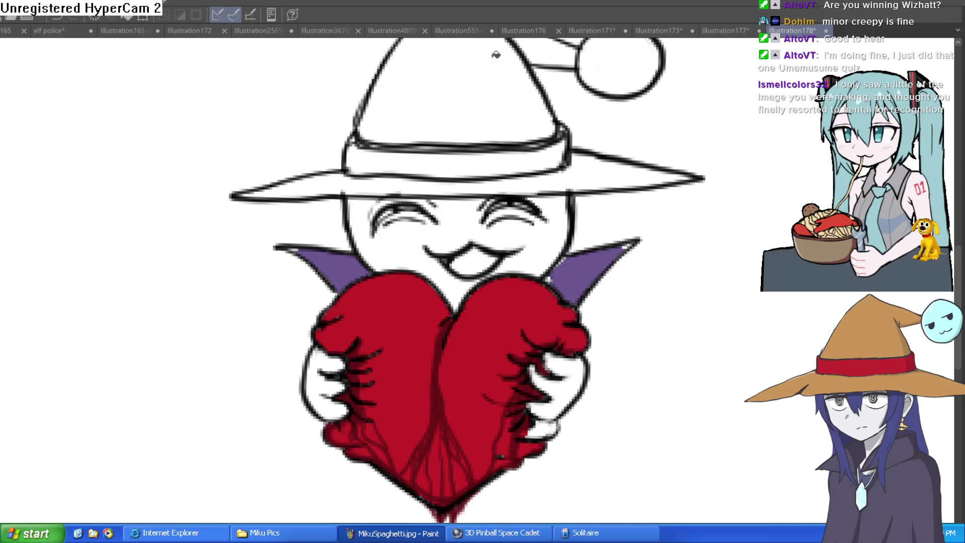
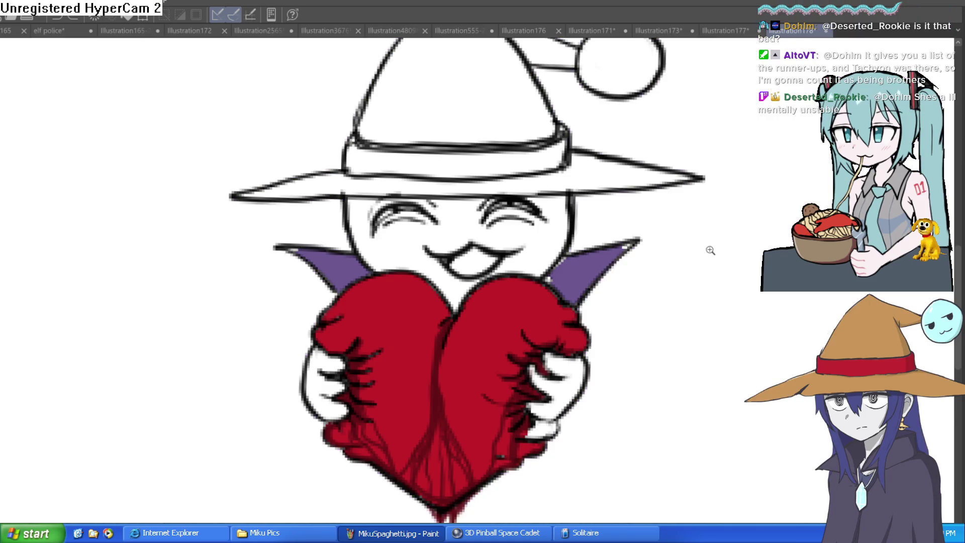
# Step: Paint the white gaps at the collar tips and a leftover speck purple
pyautogui.keyDown('alt'); pyautogui.click(711, 250); pyautogui.keyUp('alt')
pyautogui.moveTo(669, 256); pyautogui.dragTo(626, 250)
pyautogui.scroll(5, 547, 241)
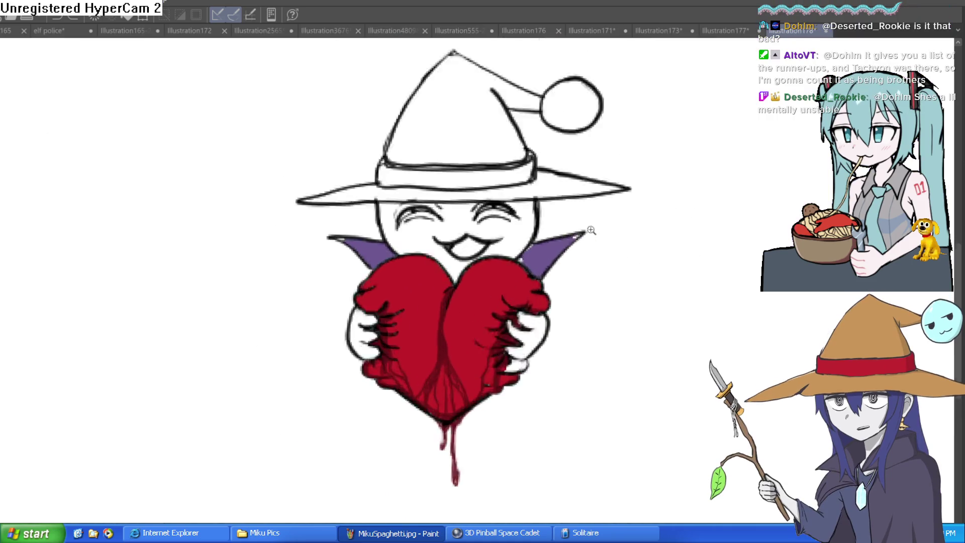
pyautogui.moveTo(653, 196); pyautogui.dragTo(656, 194)
pyautogui.moveTo(431, 280)
pyautogui.mouseDown()
pyautogui.moveTo(409, 286)
pyautogui.moveTo(452, 271)
pyautogui.mouseUp()
# Step: Mirror the canvas to check the drawing, then test a grey fill on the face and undo it
pyautogui.press('h')
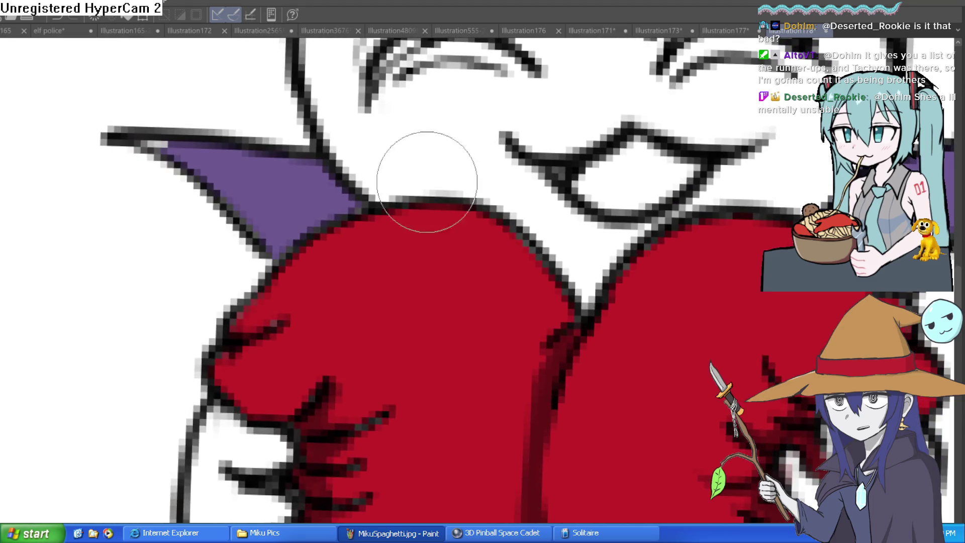
pyautogui.scroll(-2, 151, 134)
pyautogui.scroll(-5, 296, 146)
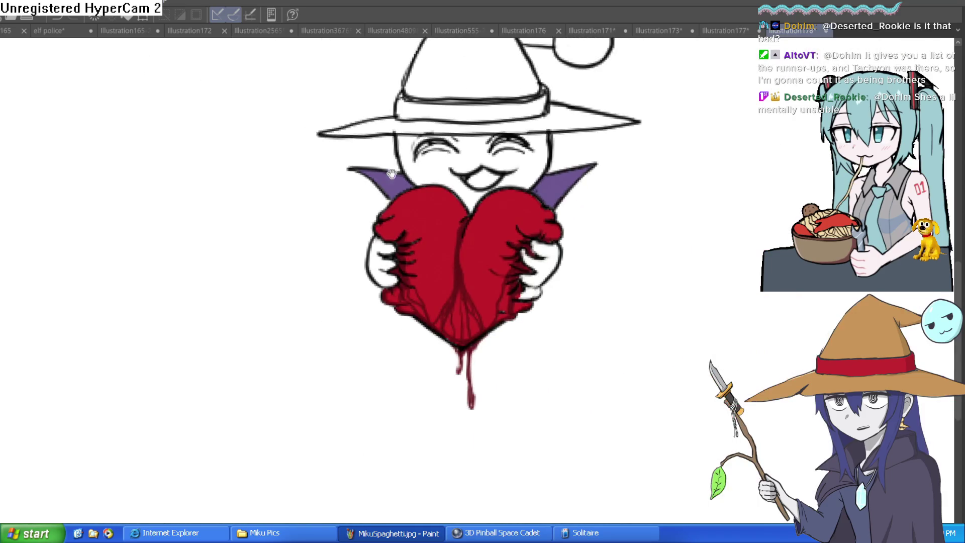
pyautogui.moveTo(409, 294)
pyautogui.mouseDown()
pyautogui.moveTo(547, 211)
pyautogui.moveTo(502, 216)
pyautogui.mouseUp()
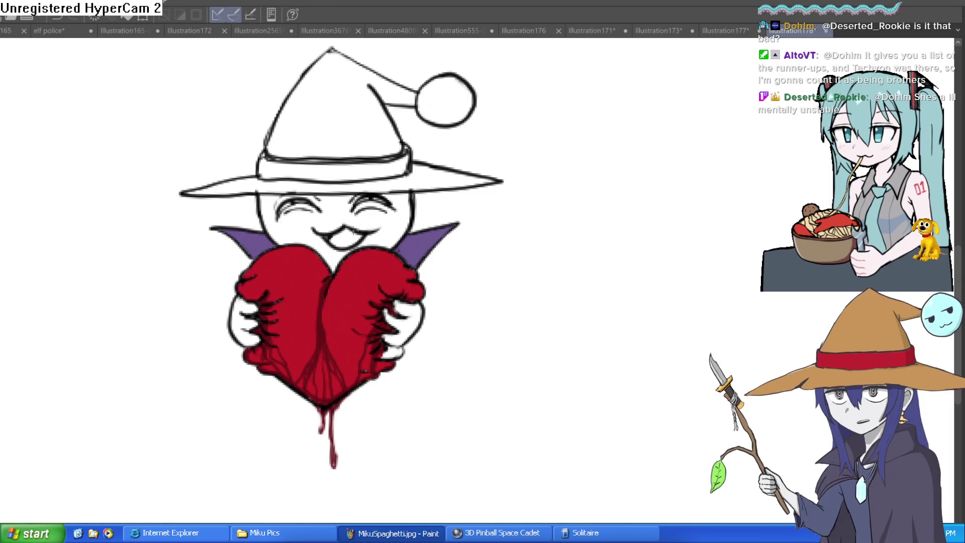
pyautogui.click(387, 221)
pyautogui.hotkey('ctrl', 'z')
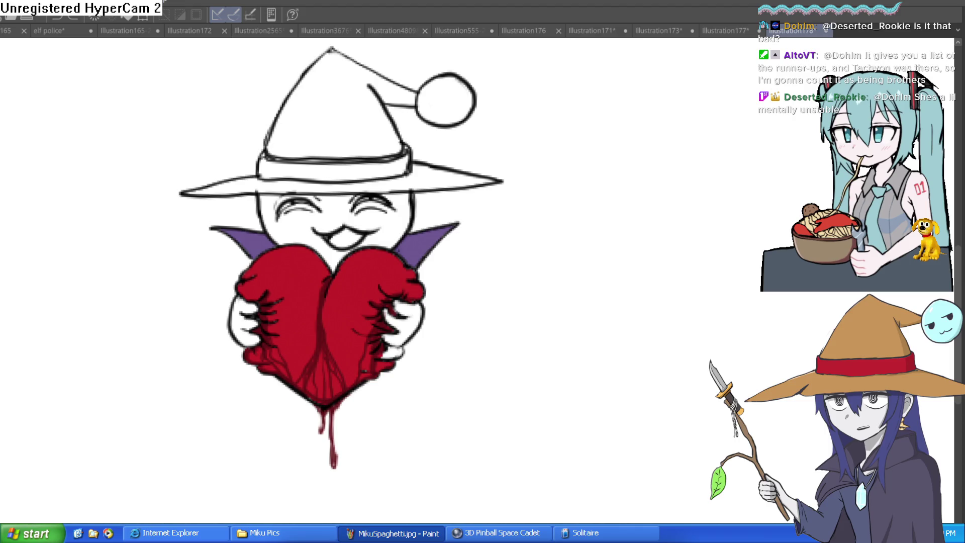
# Step: Fill the face, chin, left side and eyebrow patch with light grey
pyautogui.scroll(5, 384, 203)
pyautogui.click(423, 225)
pyautogui.click(268, 199)
pyautogui.click(253, 309)
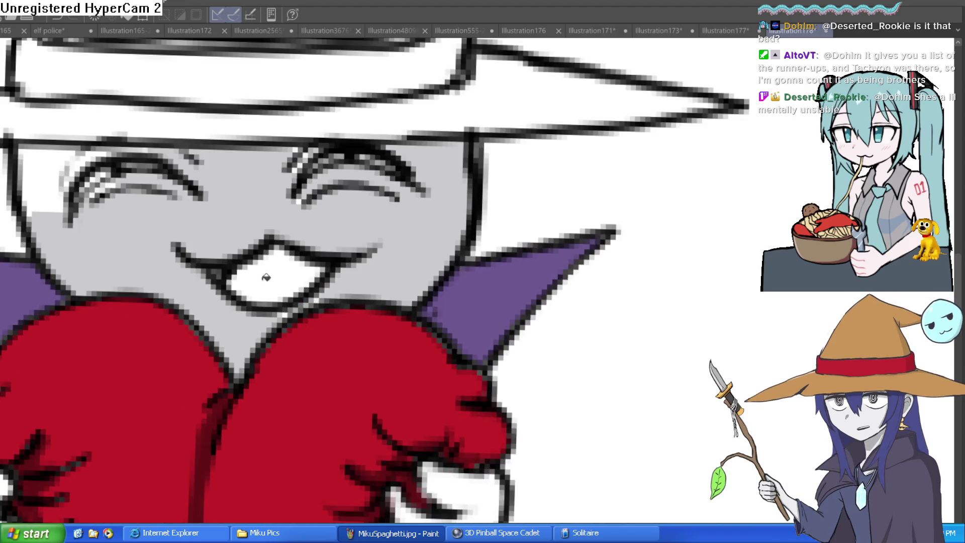
pyautogui.click(46, 191)
pyautogui.click(90, 162)
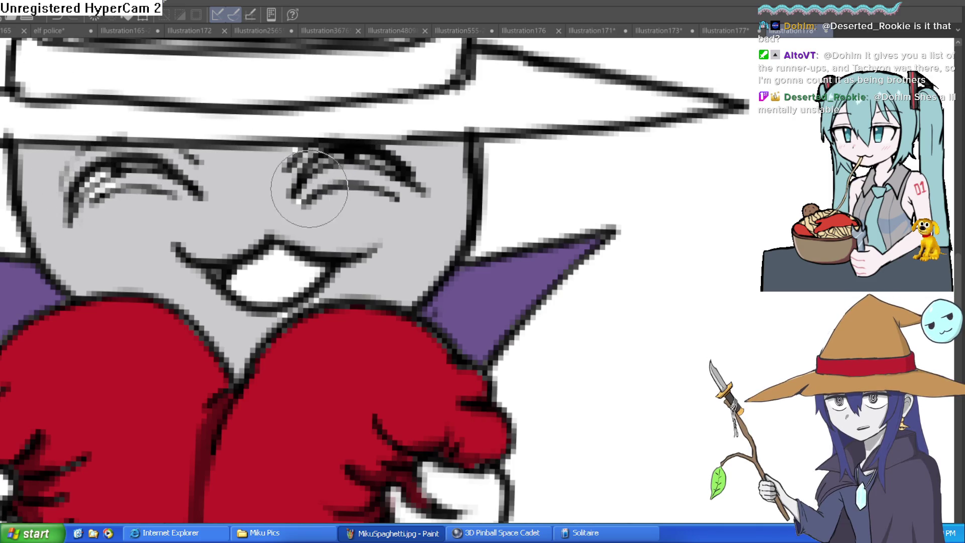
# Step: Enlarge the brush and rotate the view so the character stands upright
pyautogui.press(']')
pyautogui.press(']')
pyautogui.press(']')
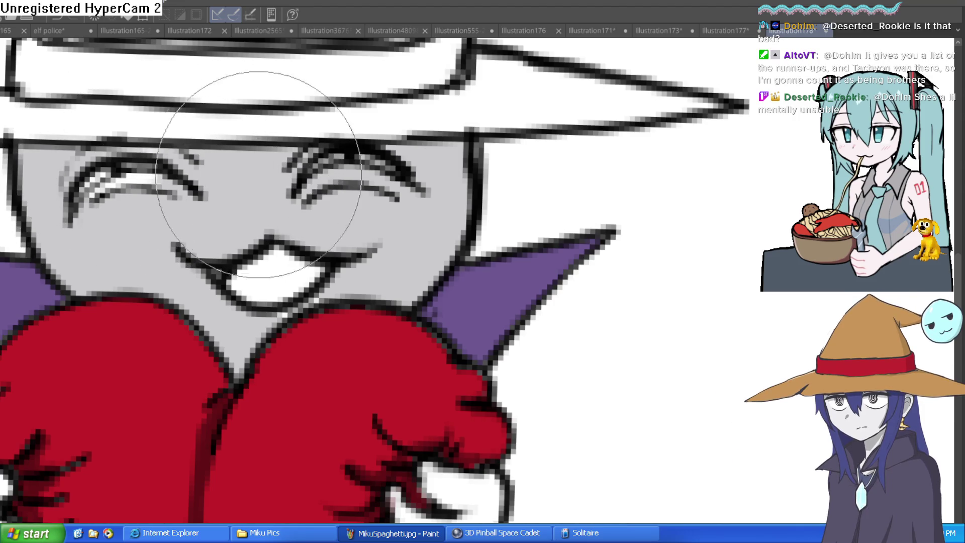
pyautogui.scroll(3, 129, 181)
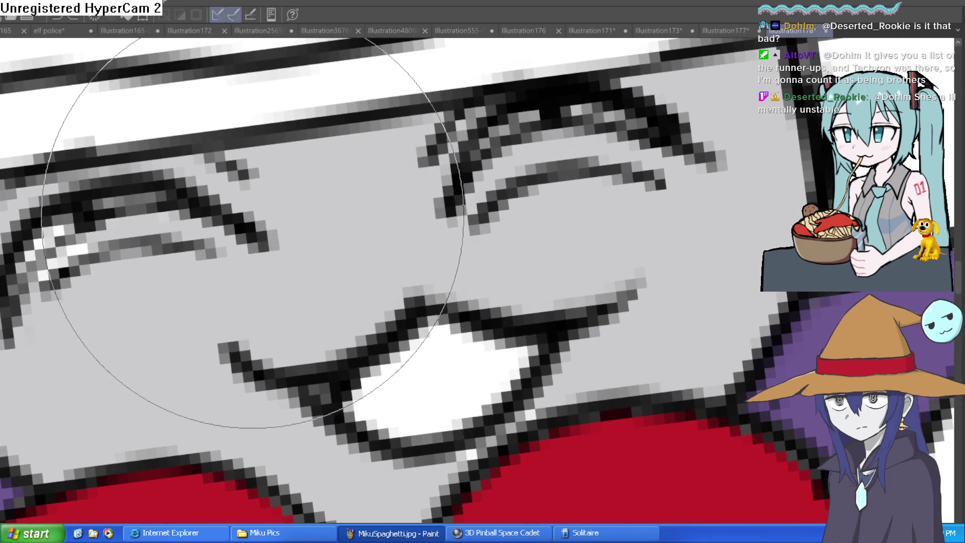
pyautogui.scroll(-5, 252, 231)
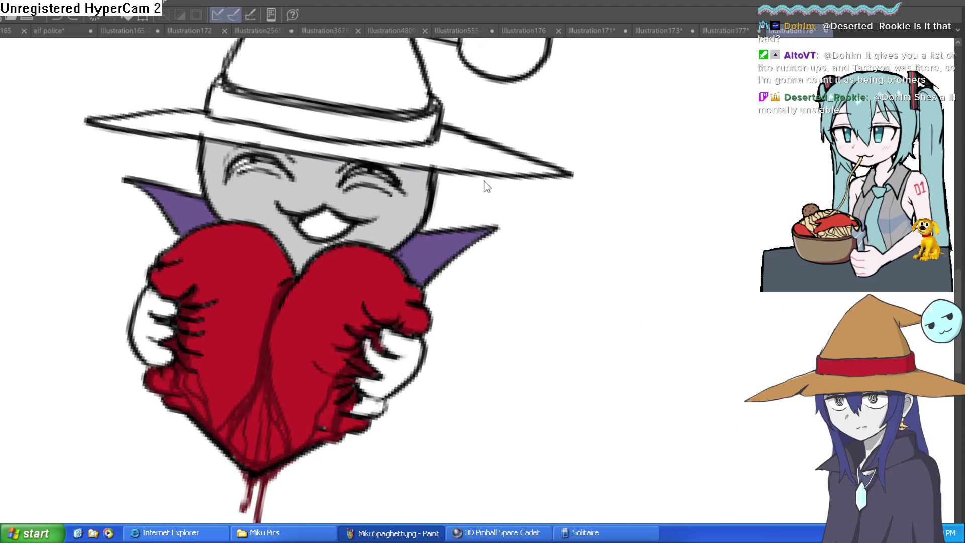
pyautogui.scroll(6, 302, 241)
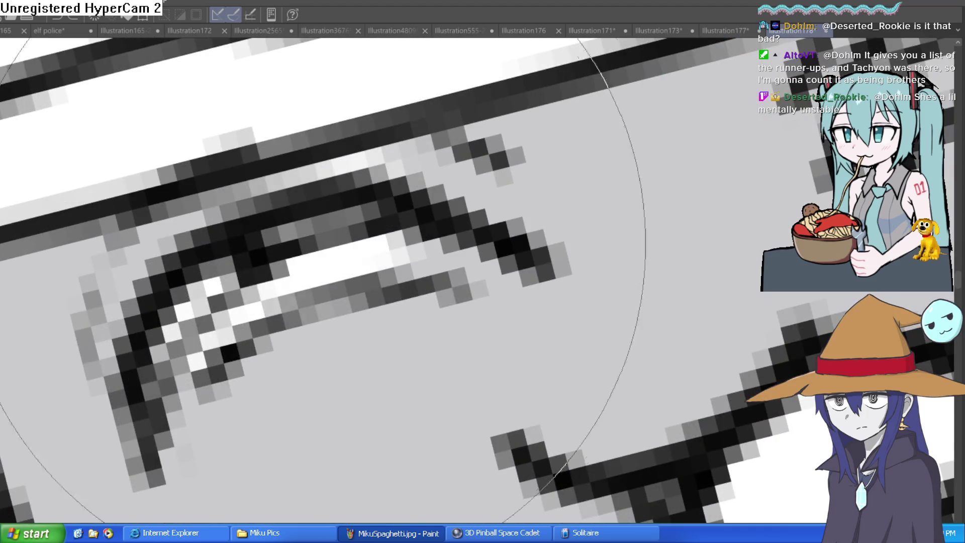
pyautogui.scroll(-5, 454, 257)
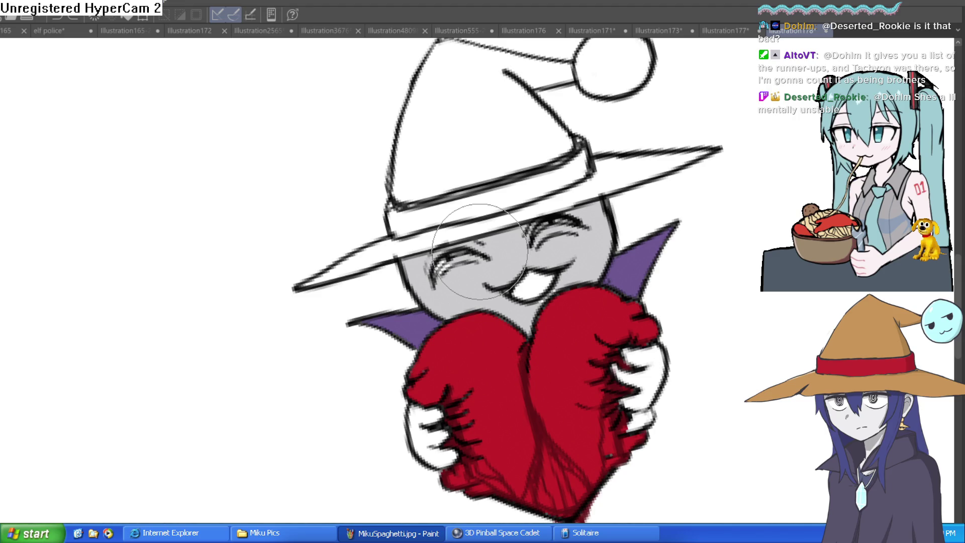
pyautogui.moveTo(479, 251)
pyautogui.mouseDown()
pyautogui.moveTo(717, 231)
pyautogui.moveTo(642, 265)
pyautogui.moveTo(700, 168)
pyautogui.mouseUp()
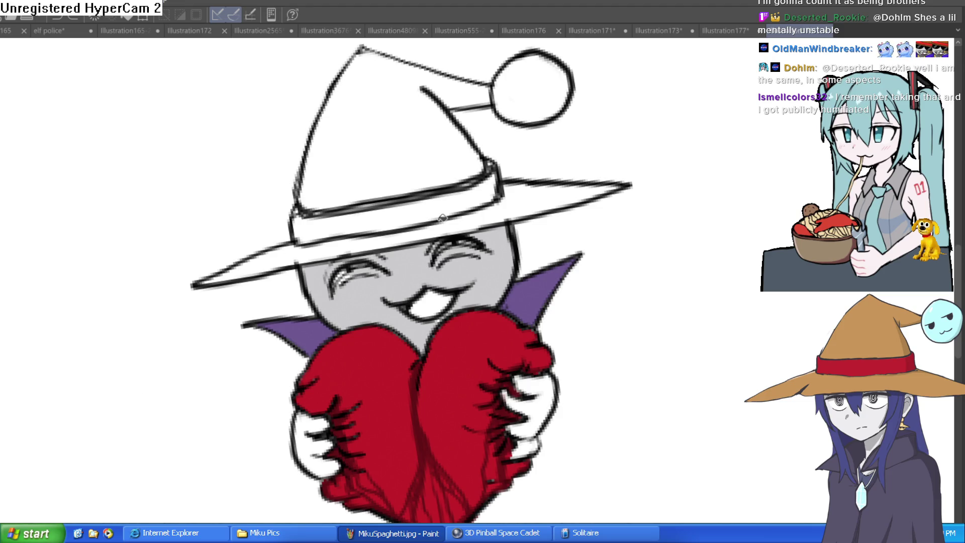
# Step: Fill the hat cone, its tail and the brim brown
pyautogui.click(432, 169)
pyautogui.click(534, 191)
pyautogui.hotkey('ctrl', 'z')
pyautogui.hotkey('ctrl', 'z')
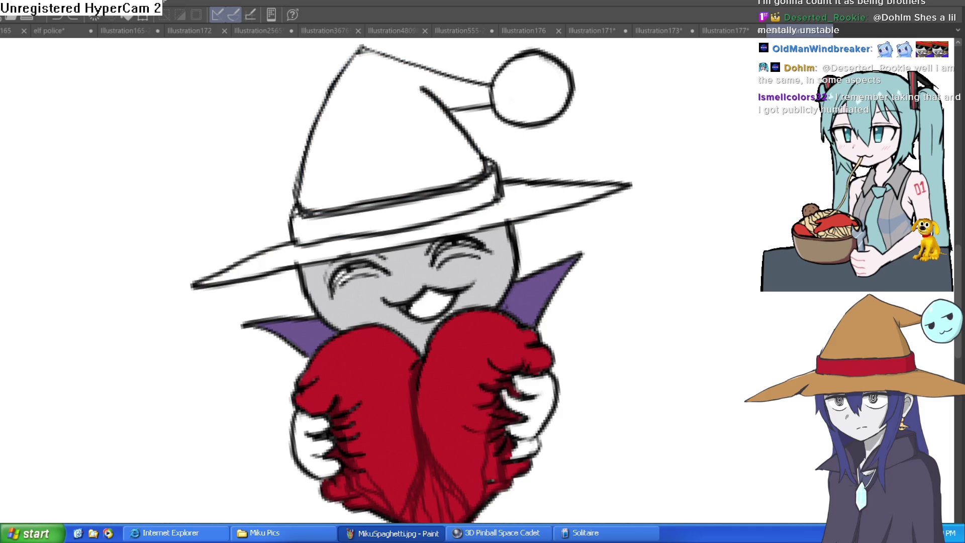
pyautogui.click(443, 148)
pyautogui.click(478, 95)
pyautogui.click(525, 191)
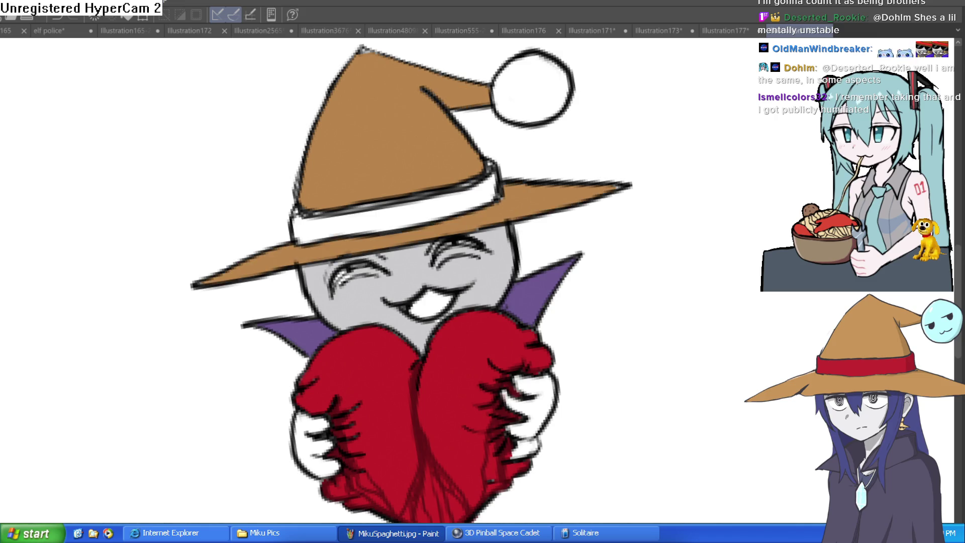
# Step: Fill the hat band red and the pompom light blue
pyautogui.click(422, 201)
pyautogui.moveTo(543, 136); pyautogui.dragTo(368, 284)
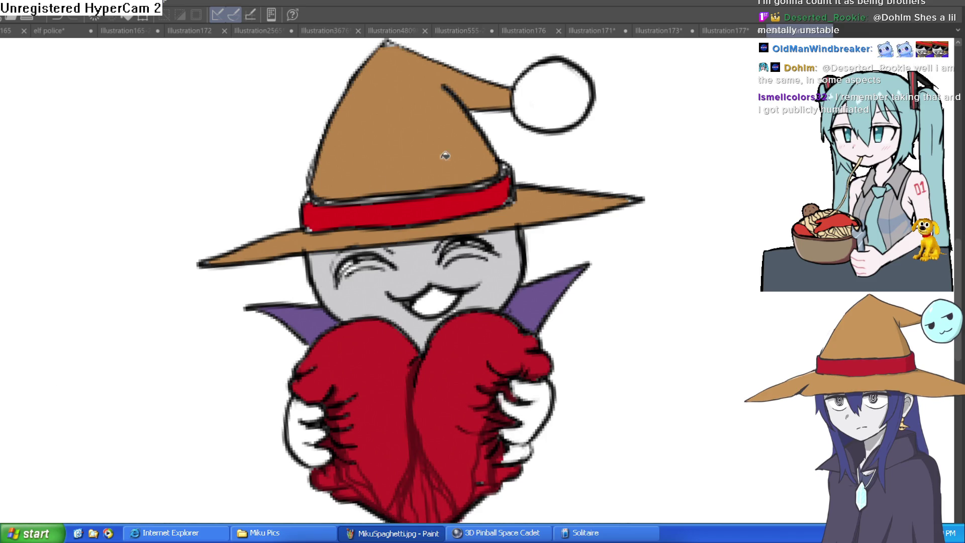
pyautogui.click(567, 104)
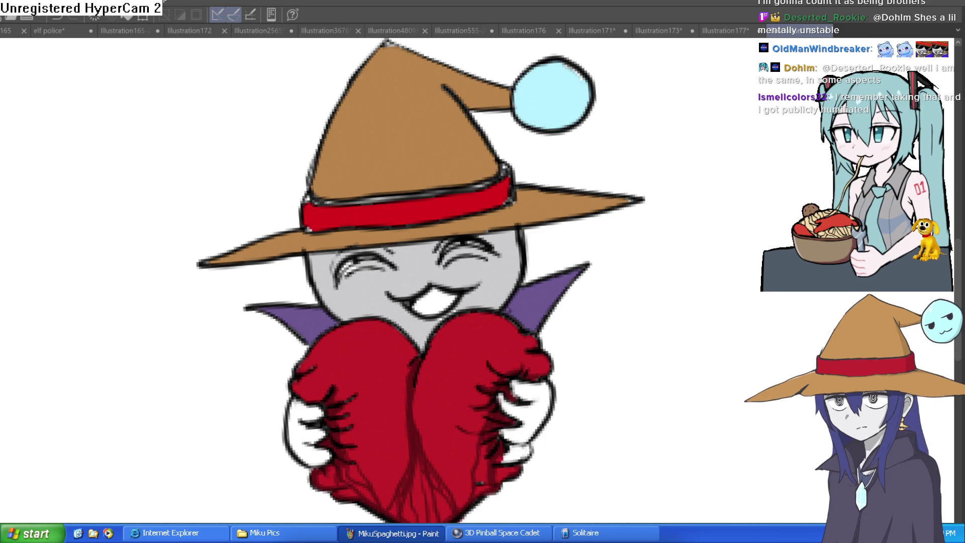
pyautogui.press('-')
pyautogui.press('-')
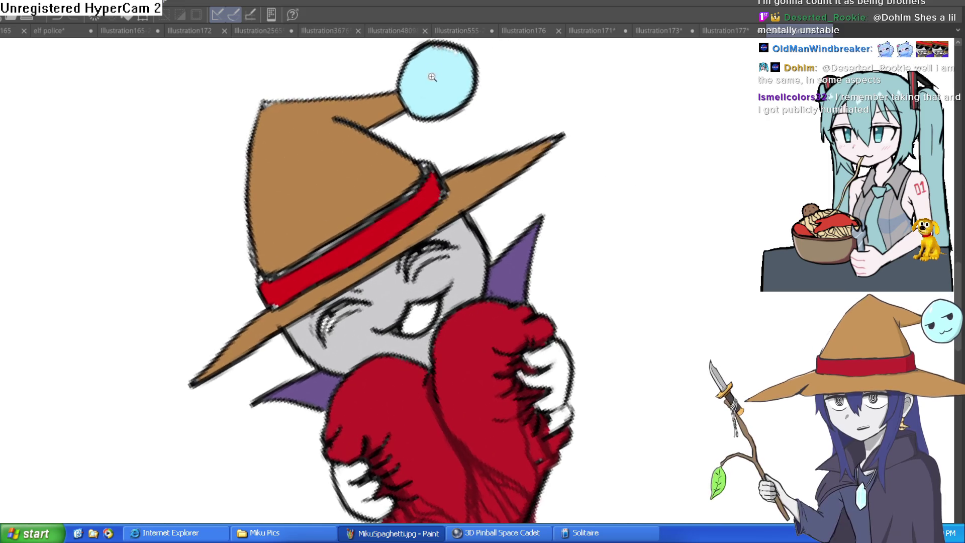
# Step: Draw two closed eyes and a mouth on the light blue pompom with a dark brush
pyautogui.scroll(5, 437, 100)
pyautogui.moveTo(429, 131)
pyautogui.mouseDown()
pyautogui.moveTo(383, 179)
pyautogui.moveTo(430, 115)
pyautogui.moveTo(424, 108)
pyautogui.moveTo(406, 145)
pyautogui.mouseUp()
pyautogui.moveTo(460, 118)
pyautogui.mouseDown()
pyautogui.moveTo(517, 91)
pyautogui.moveTo(480, 115)
pyautogui.moveTo(470, 97)
pyautogui.moveTo(478, 104)
pyautogui.moveTo(452, 107)
pyautogui.mouseUp()
pyautogui.moveTo(485, 151); pyautogui.dragTo(502, 89)
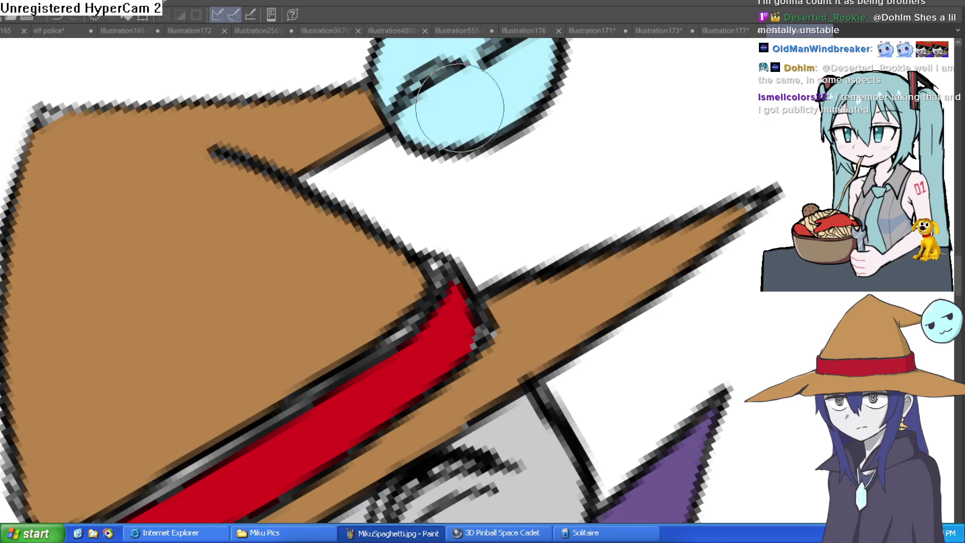
pyautogui.moveTo(427, 113)
pyautogui.mouseDown()
pyautogui.moveTo(489, 107)
pyautogui.moveTo(518, 75)
pyautogui.moveTo(442, 111)
pyautogui.mouseUp()
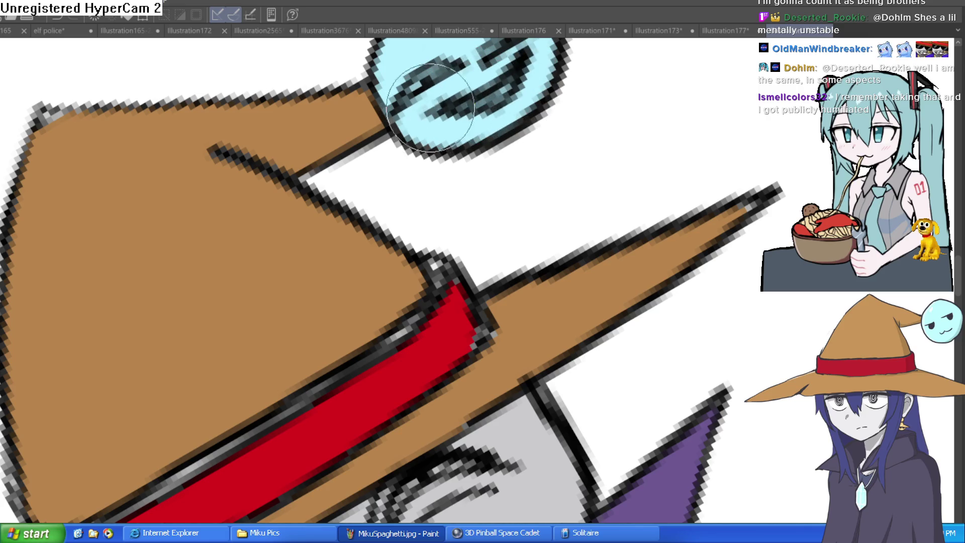
# Step: Zoom out and rotate the view so the hat brim is level with the band in view
pyautogui.scroll(-5, 666, 228)
pyautogui.moveTo(663, 155)
pyautogui.mouseDown()
pyautogui.moveTo(667, 206)
pyautogui.moveTo(650, 186)
pyautogui.mouseUp()
pyautogui.scroll(5, 653, 176)
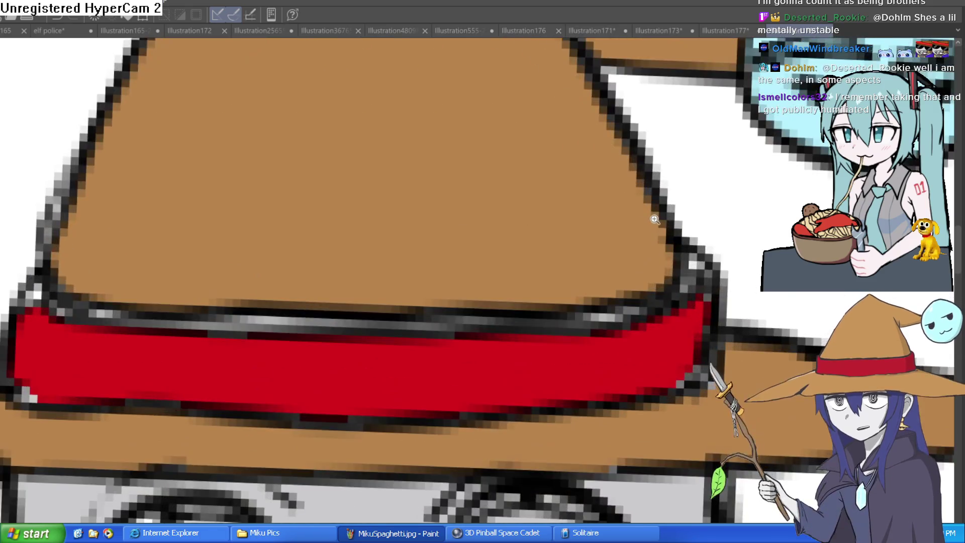
pyautogui.scroll(-3, 673, 183)
pyautogui.moveTo(659, 180); pyautogui.dragTo(649, 115)
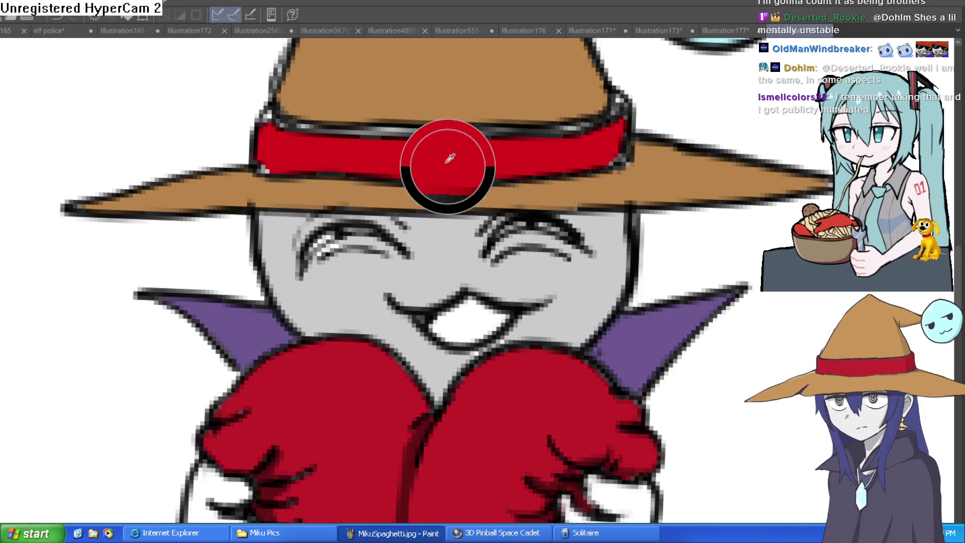
# Step: Brush over the light streak along the red band's top edge, then level the view
pyautogui.press('-')
pyautogui.press('-')
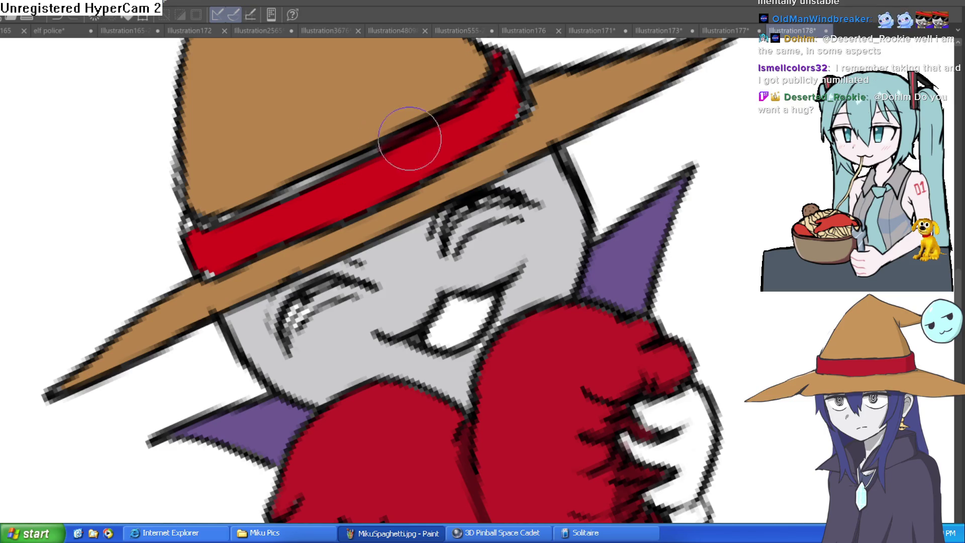
pyautogui.moveTo(316, 187)
pyautogui.mouseDown()
pyautogui.moveTo(258, 201)
pyautogui.moveTo(345, 166)
pyautogui.moveTo(189, 241)
pyautogui.moveTo(215, 258)
pyautogui.moveTo(365, 201)
pyautogui.moveTo(478, 173)
pyautogui.moveTo(645, 162)
pyautogui.moveTo(641, 169)
pyautogui.mouseUp()
pyautogui.scroll(-3, 392, 180)
pyautogui.scroll(3, 644, 162)
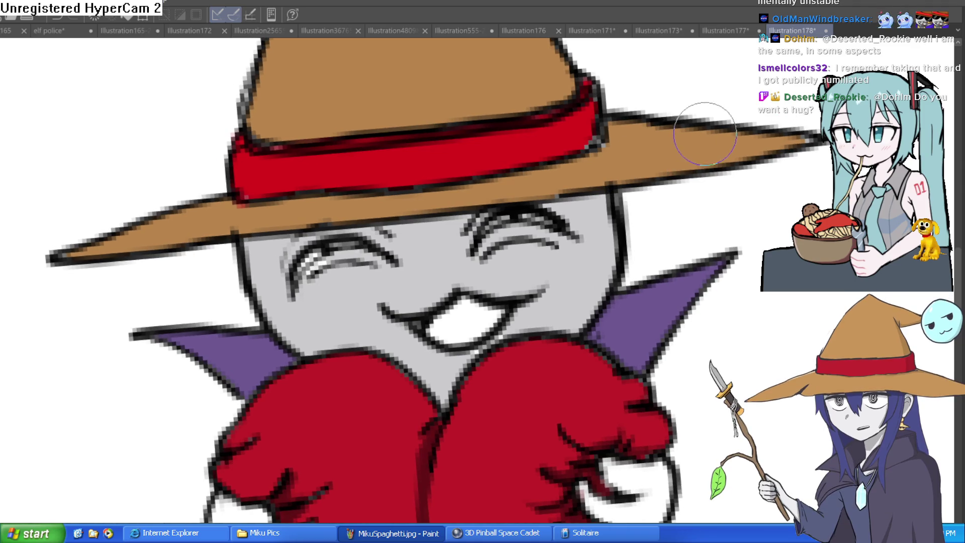
pyautogui.moveTo(699, 146); pyautogui.dragTo(721, 161)
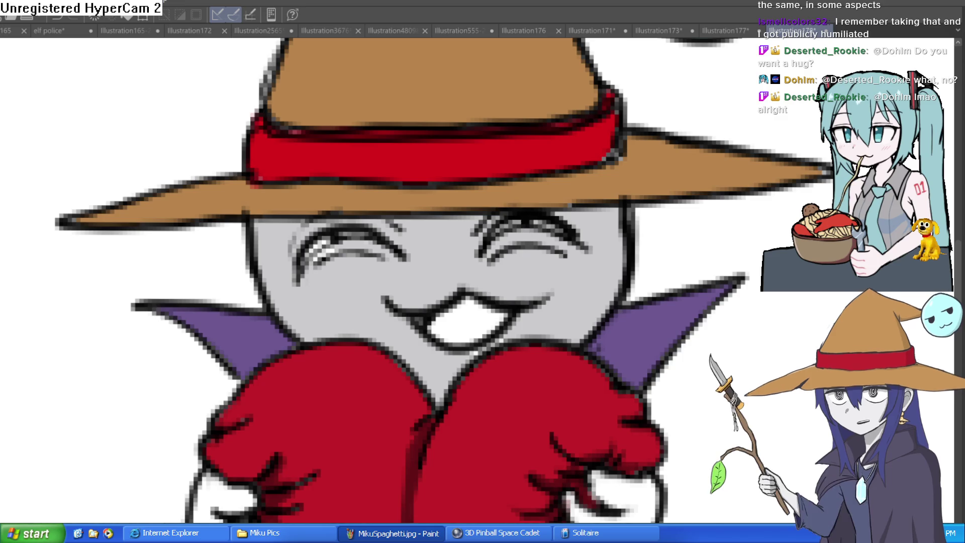
# Step: Lengthen the red tear under the right eye and add a second tear beside it
pyautogui.moveTo(588, 247); pyautogui.dragTo(571, 342)
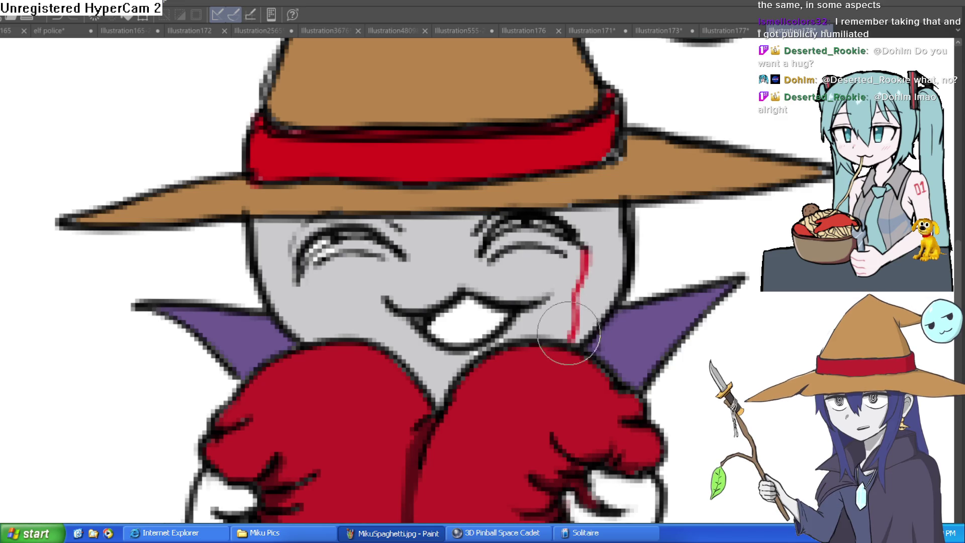
pyautogui.moveTo(295, 281); pyautogui.dragTo(314, 335)
pyautogui.moveTo(295, 283)
pyautogui.mouseDown()
pyautogui.moveTo(325, 250)
pyautogui.moveTo(358, 340)
pyautogui.mouseUp()
pyautogui.hotkey('ctrl', 'z')
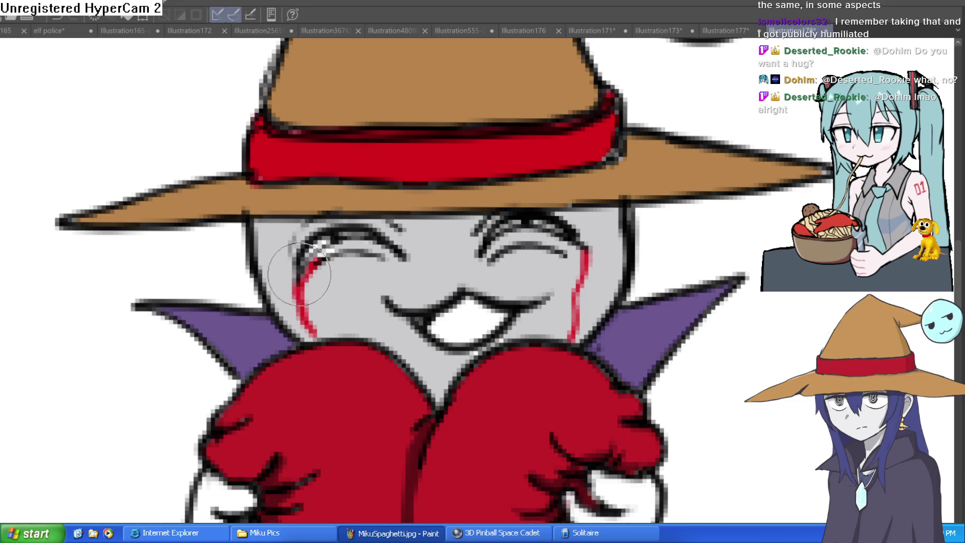
pyautogui.moveTo(582, 246)
pyautogui.mouseDown()
pyautogui.moveTo(568, 349)
pyautogui.moveTo(575, 343)
pyautogui.mouseUp()
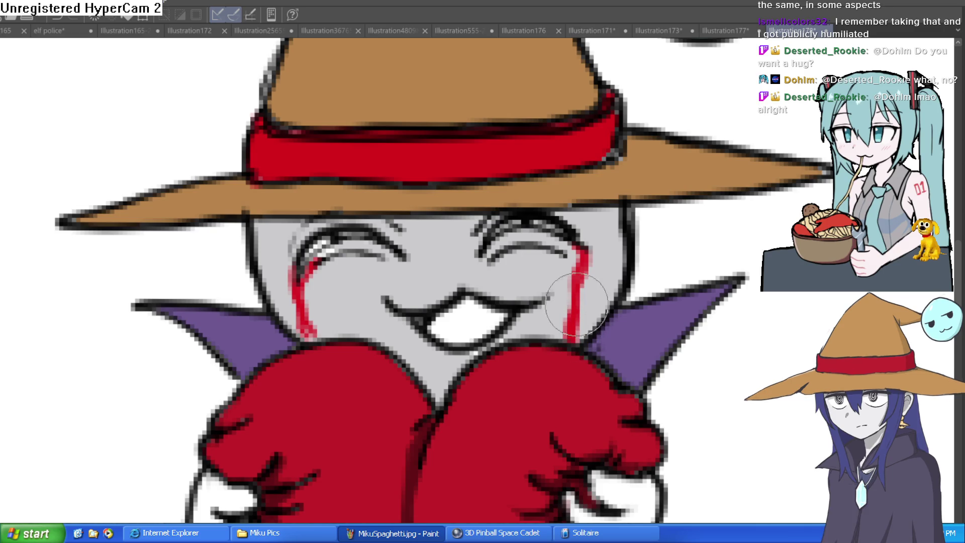
pyautogui.moveTo(585, 281); pyautogui.dragTo(603, 321)
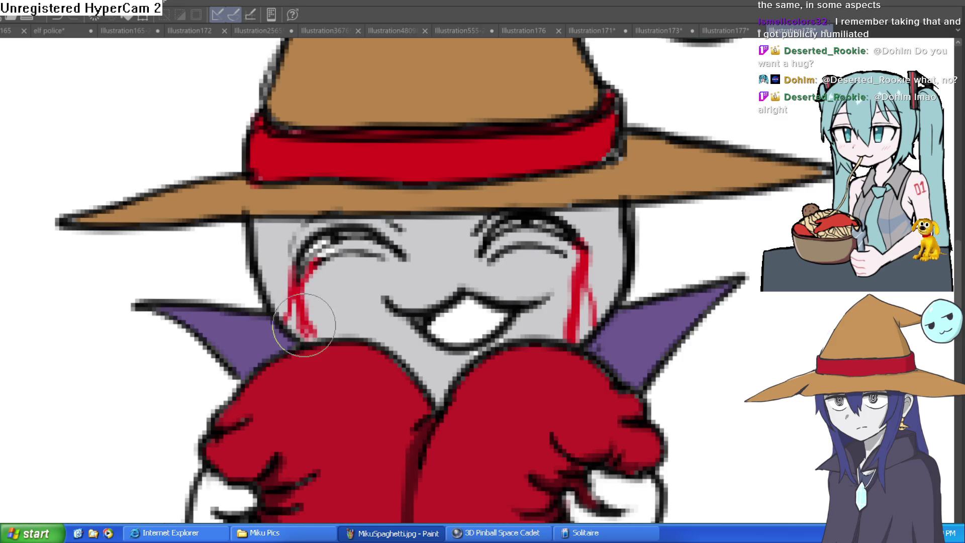
# Step: Zoom out to the whole character and undo back to the tongue-out mouth
pyautogui.hotkey('ctrl', '0')
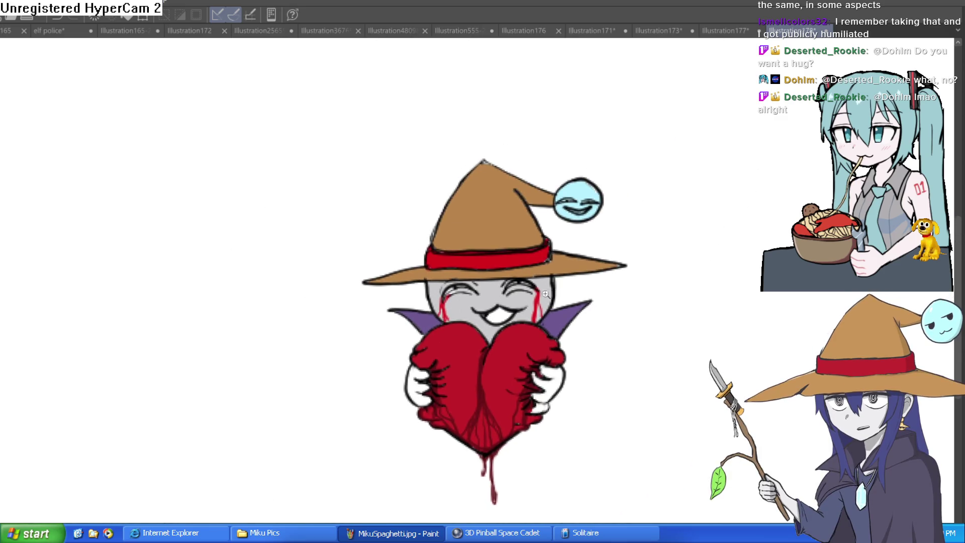
pyautogui.scroll(4, 572, 289)
pyautogui.moveTo(561, 289); pyautogui.dragTo(514, 158)
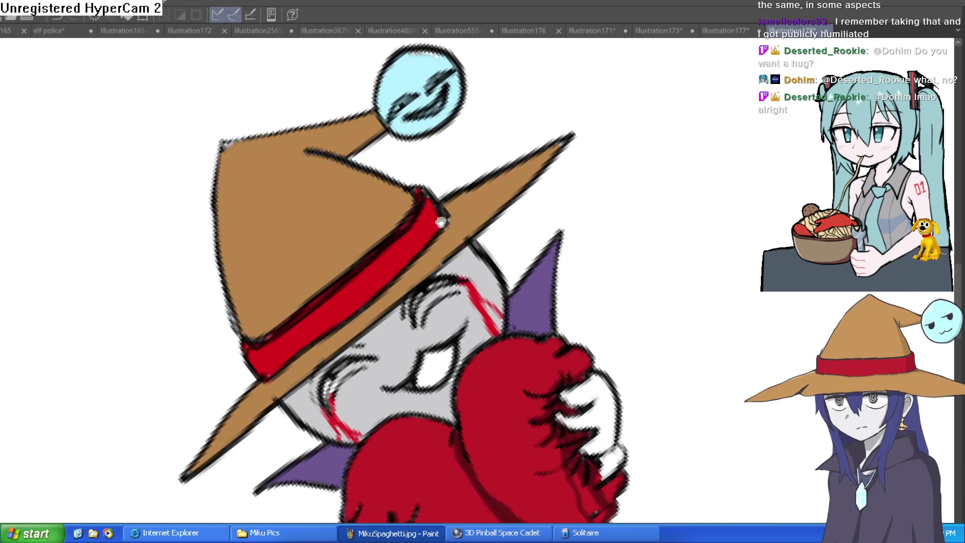
pyautogui.click(374, 346)
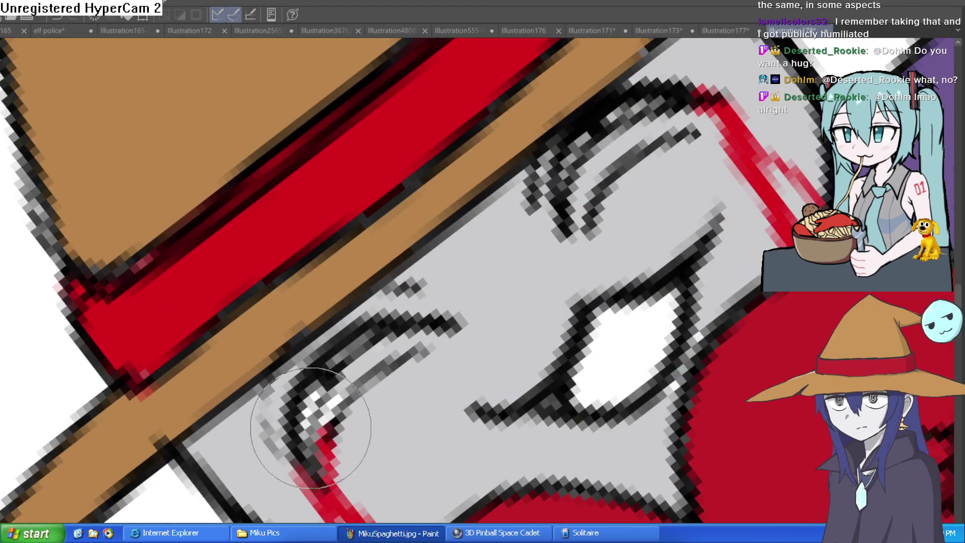
pyautogui.scroll(-8, 569, 195)
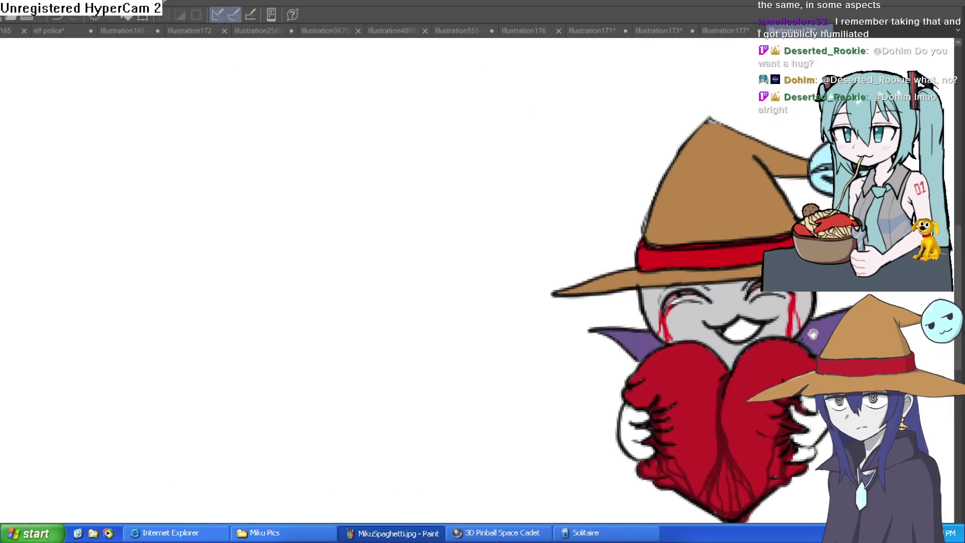
pyautogui.moveTo(813, 334); pyautogui.dragTo(524, 266)
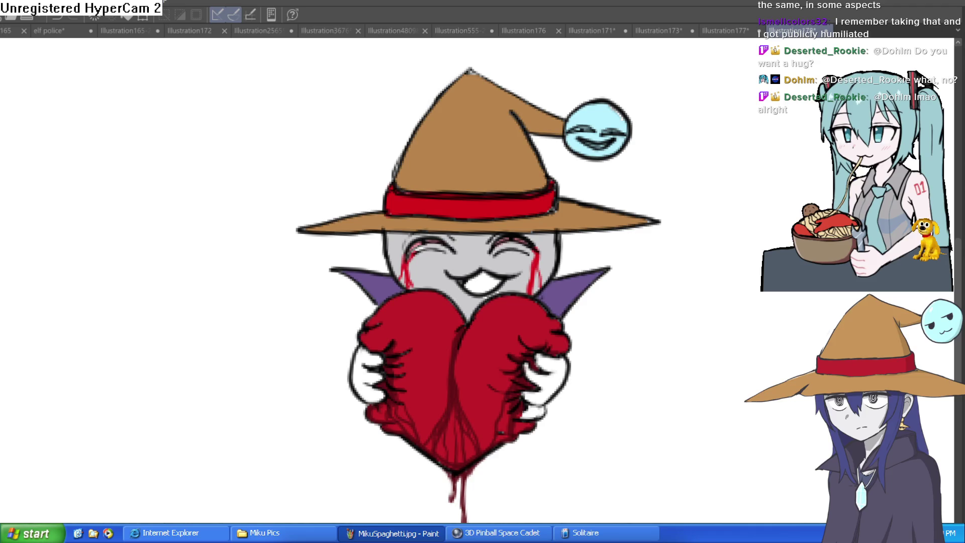
pyautogui.hotkey('ctrl', 'z')
# Step: Fill the upper and lower parts of the white hand grey
pyautogui.scroll(-3, 578, 241)
pyautogui.moveTo(601, 236)
pyautogui.mouseDown()
pyautogui.moveTo(616, 241)
pyautogui.moveTo(608, 221)
pyautogui.moveTo(608, 241)
pyautogui.moveTo(654, 245)
pyautogui.moveTo(577, 285)
pyautogui.mouseUp()
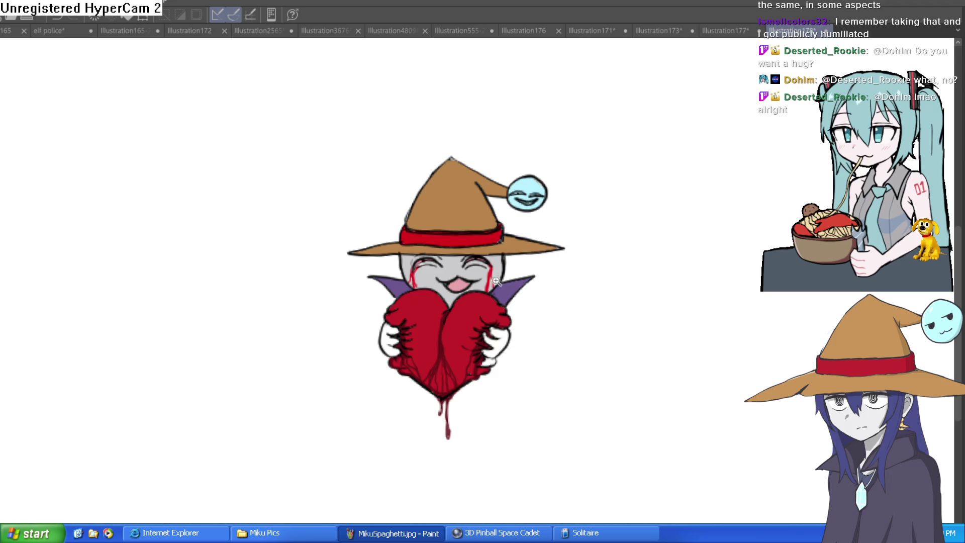
pyautogui.click(496, 280)
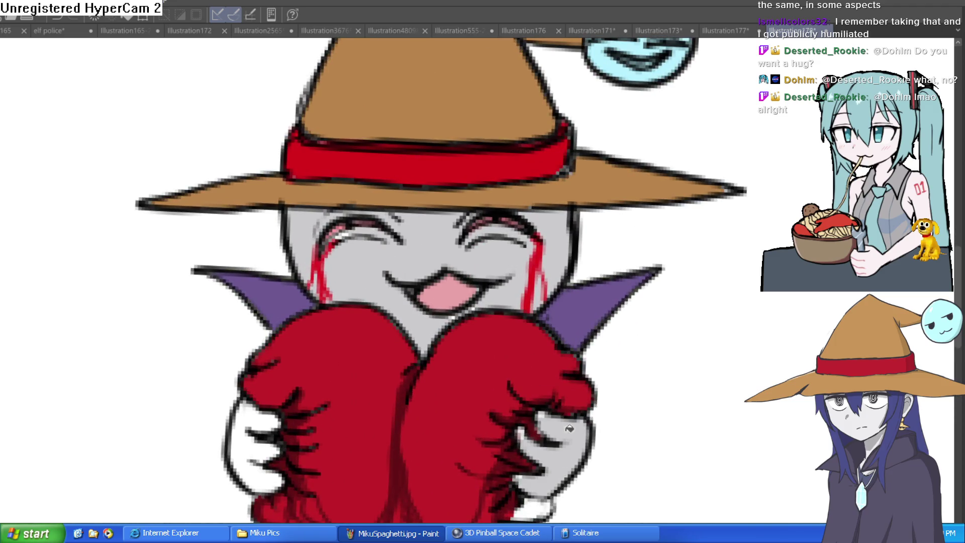
pyautogui.click(263, 454)
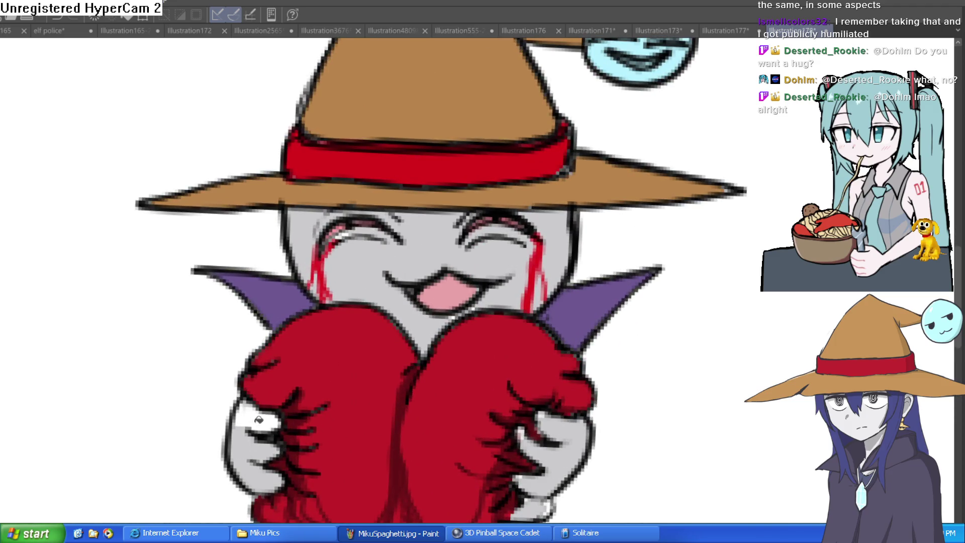
pyautogui.click(259, 419)
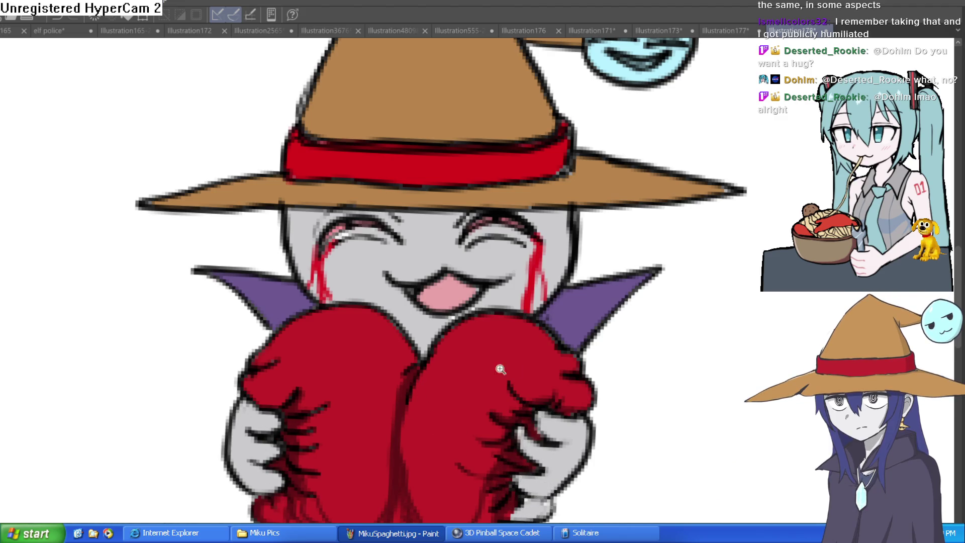
pyautogui.scroll(-5, 501, 370)
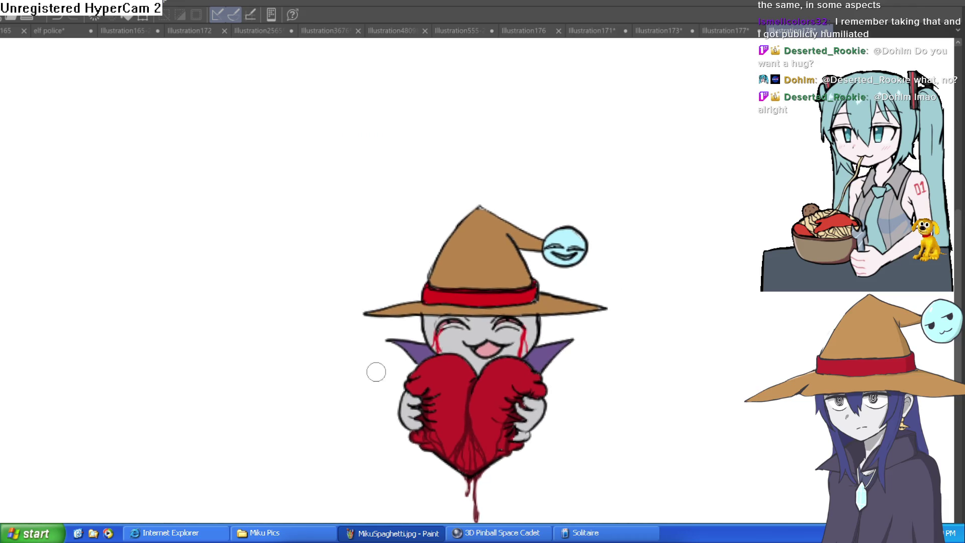
pyautogui.scroll(6, 533, 331)
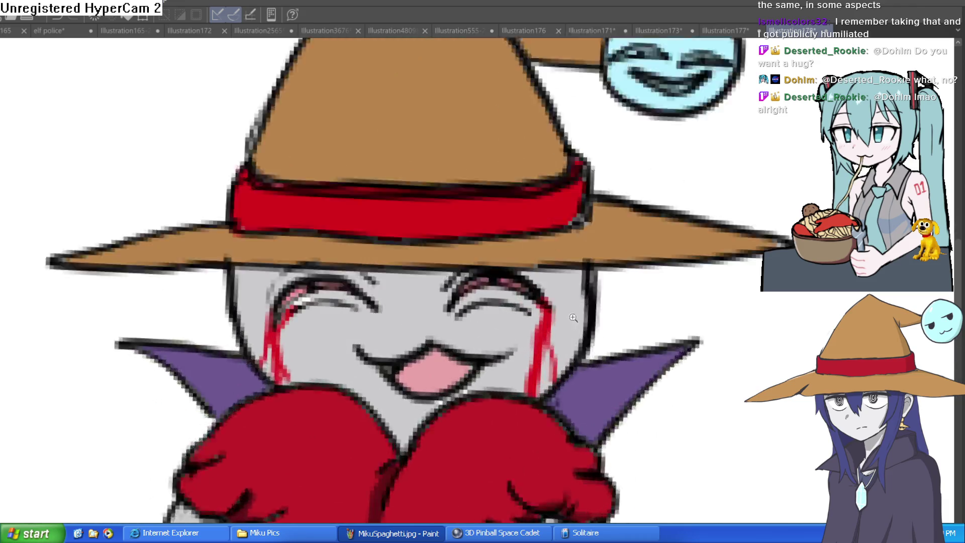
pyautogui.scroll(-2, 710, 161)
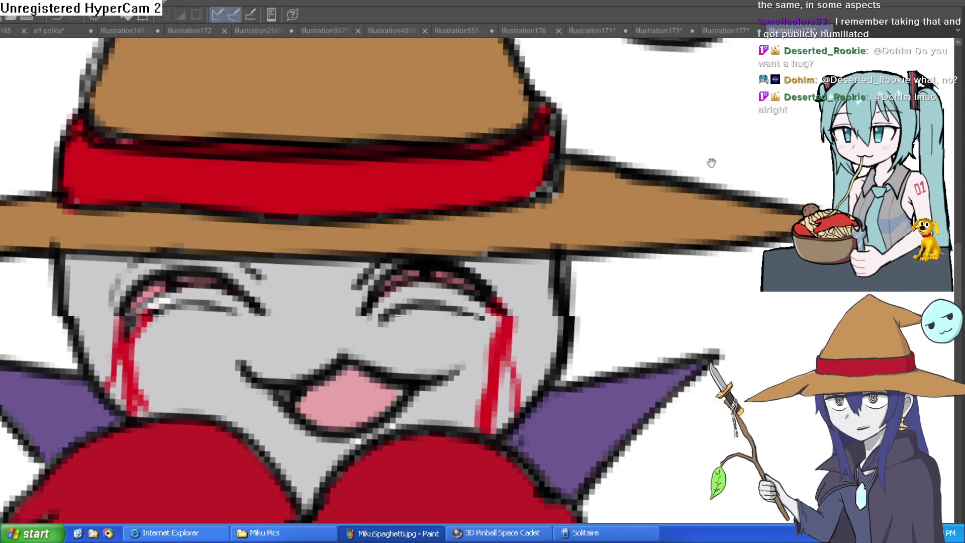
pyautogui.scroll(4, 545, 191)
# Step: Paint red cheek marks and drips under the bubble face, plus a small drop below
pyautogui.moveTo(547, 193); pyautogui.dragTo(533, 221)
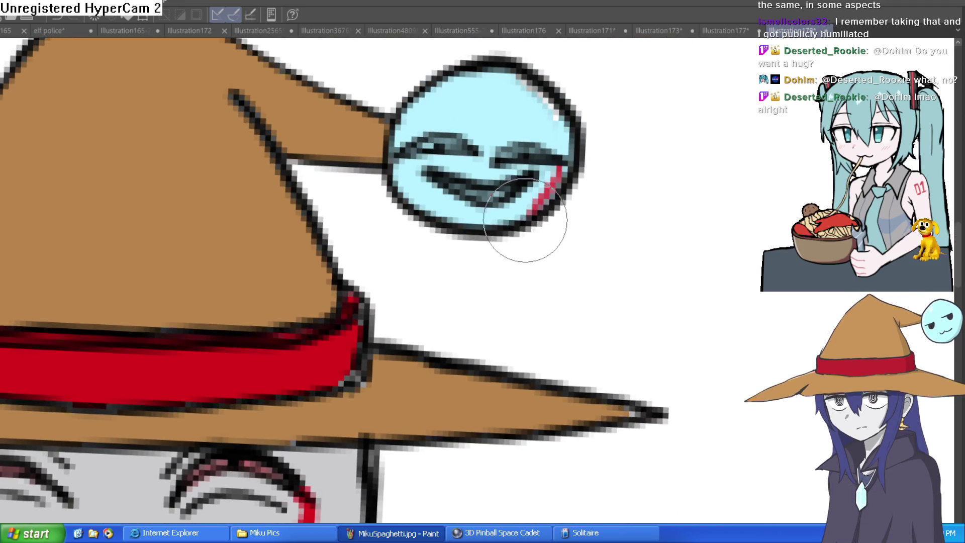
pyautogui.moveTo(397, 158)
pyautogui.mouseDown()
pyautogui.moveTo(401, 201)
pyautogui.moveTo(452, 236)
pyautogui.moveTo(497, 235)
pyautogui.moveTo(487, 312)
pyautogui.mouseUp()
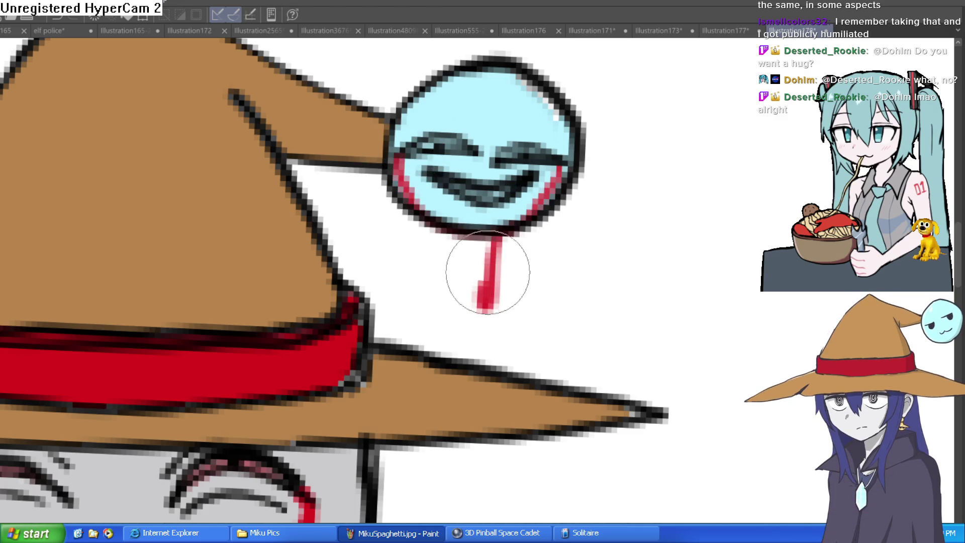
pyautogui.moveTo(458, 237)
pyautogui.mouseDown()
pyautogui.moveTo(465, 336)
pyautogui.moveTo(472, 241)
pyautogui.mouseUp()
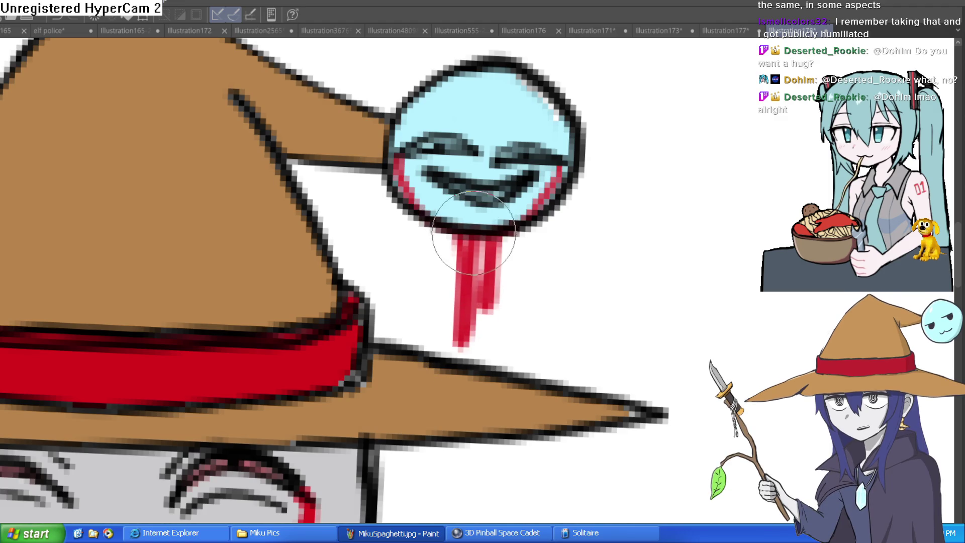
pyautogui.scroll(-3, 473, 241)
pyautogui.click(463, 373)
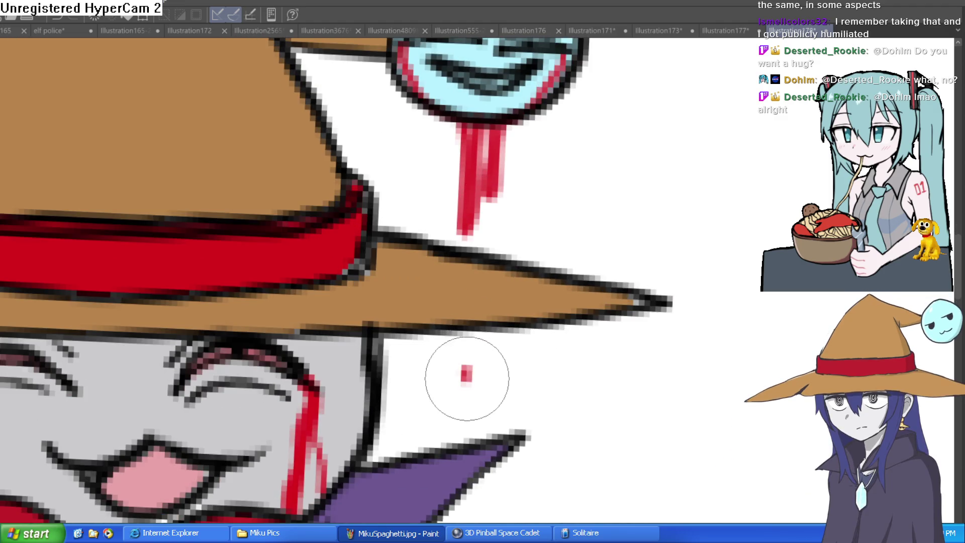
pyautogui.hotkey('ctrl', '0')
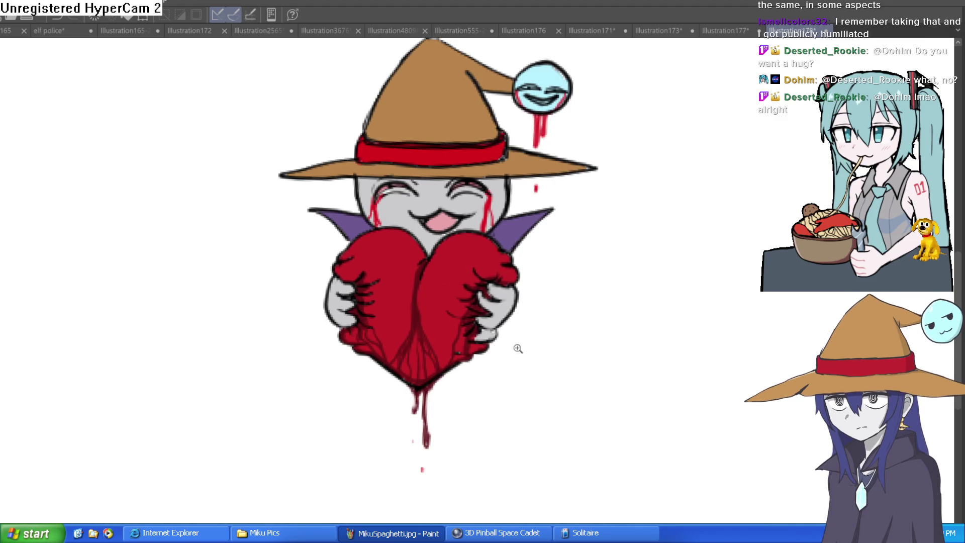
pyautogui.scroll(5, 517, 348)
pyautogui.moveTo(531, 375); pyautogui.dragTo(529, 361)
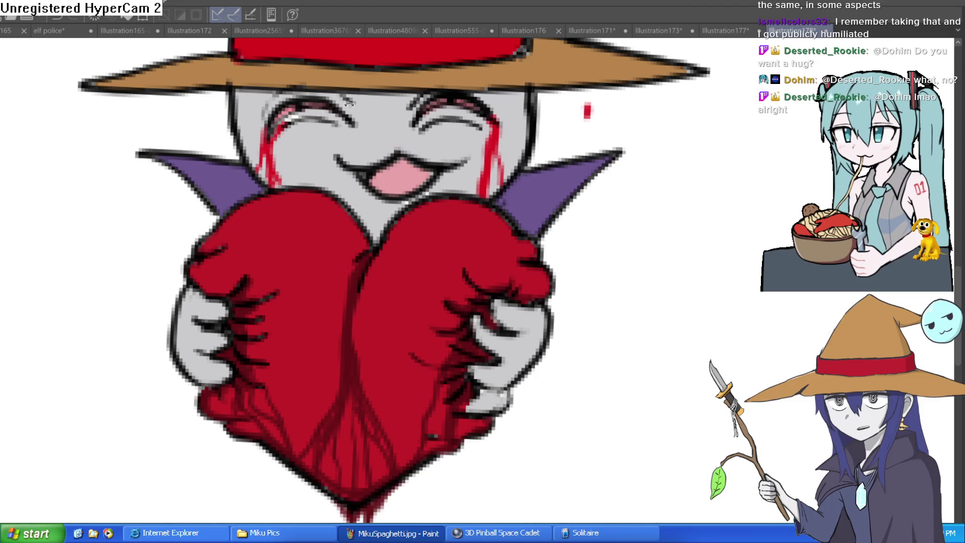
# Step: Rotate and zoom in on the eyes, adding a white highlight pixel to one eye
pyautogui.press('-')
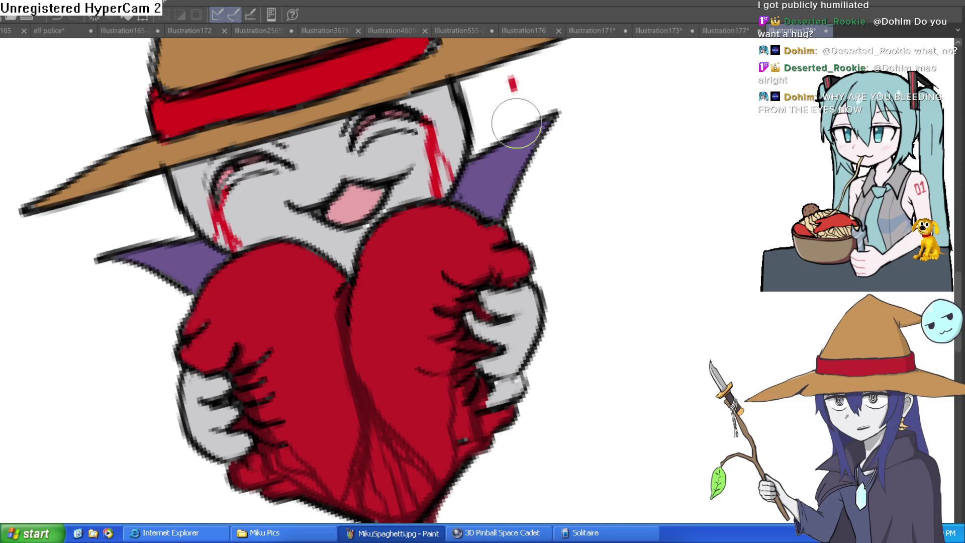
pyautogui.scroll(-5, 683, 231)
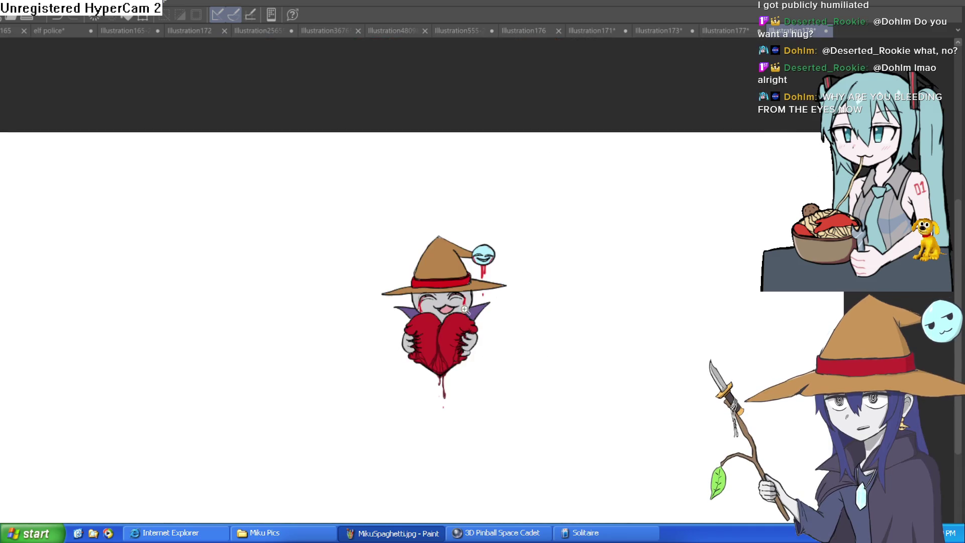
pyautogui.scroll(4, 491, 301)
pyautogui.scroll(4, 491, 301)
pyautogui.scroll(-3, 547, 351)
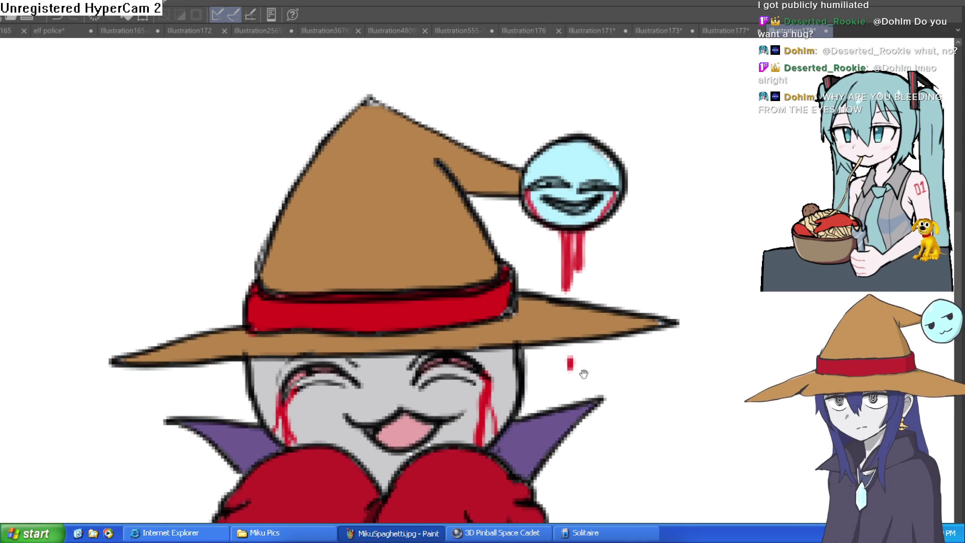
pyautogui.moveTo(577, 372); pyautogui.dragTo(549, 312)
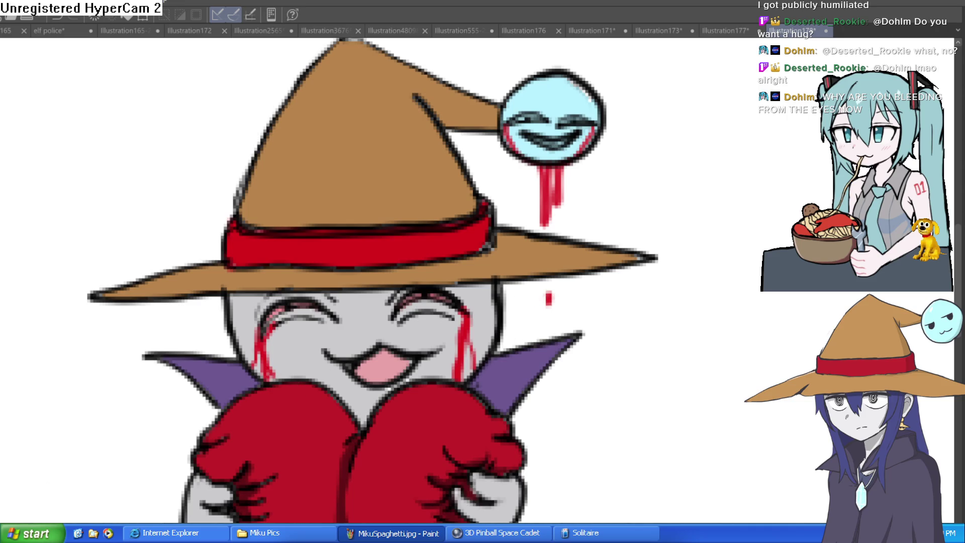
pyautogui.scroll(5, 282, 309)
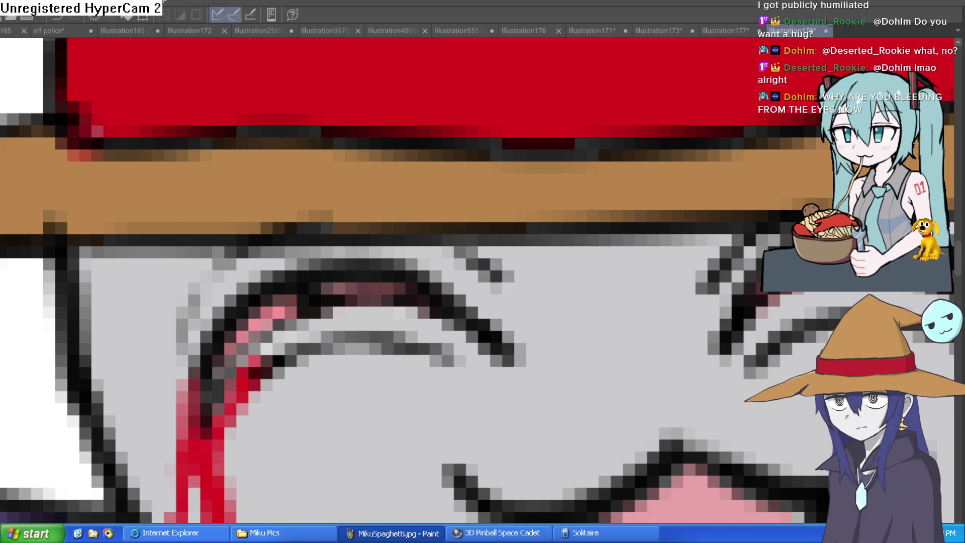
pyautogui.click(314, 295)
# Step: Darken a stray pixel on the left eye and return to the whole drawing
pyautogui.moveTo(676, 363); pyautogui.dragTo(515, 373)
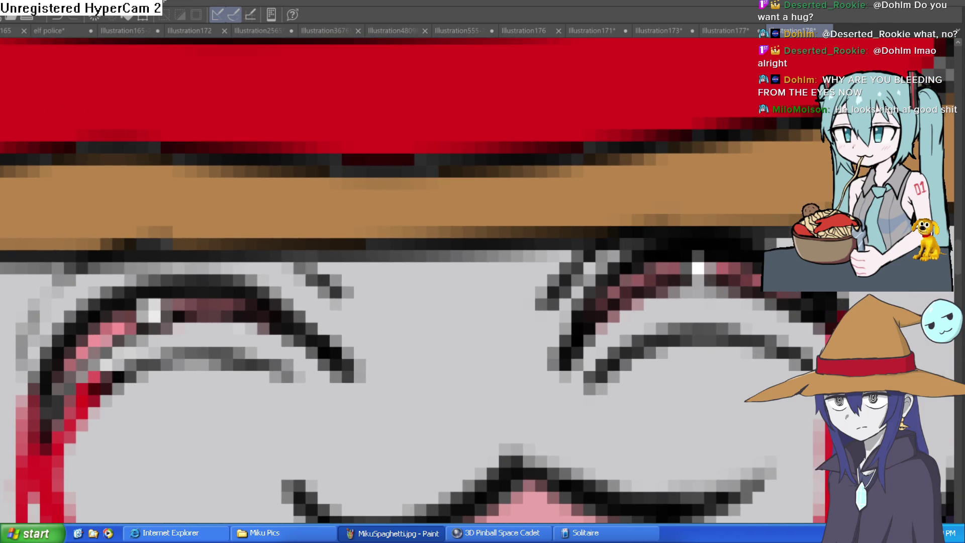
pyautogui.click(137, 321)
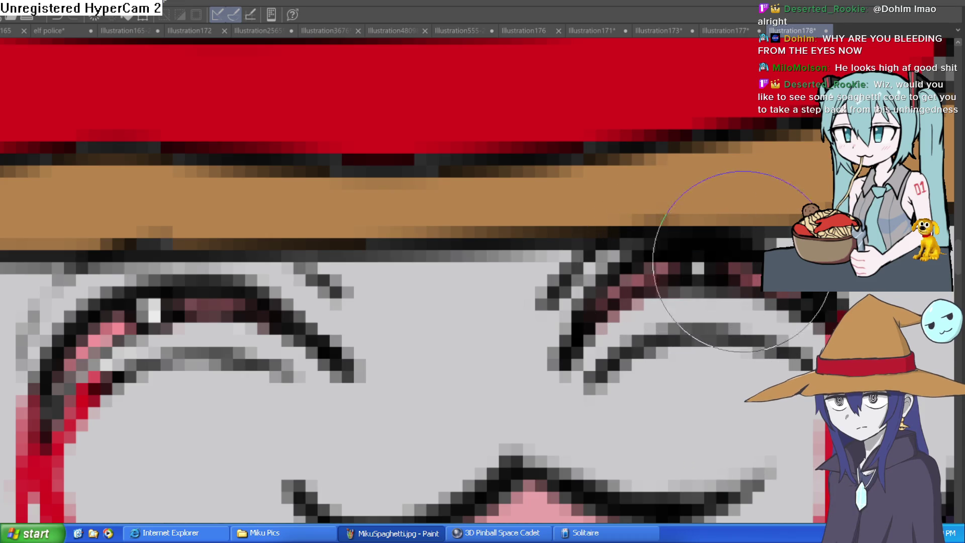
pyautogui.scroll(-5, 741, 261)
pyautogui.moveTo(763, 297)
pyautogui.mouseDown()
pyautogui.moveTo(572, 294)
pyautogui.moveTo(518, 317)
pyautogui.moveTo(558, 329)
pyautogui.moveTo(531, 344)
pyautogui.moveTo(483, 437)
pyautogui.mouseUp()
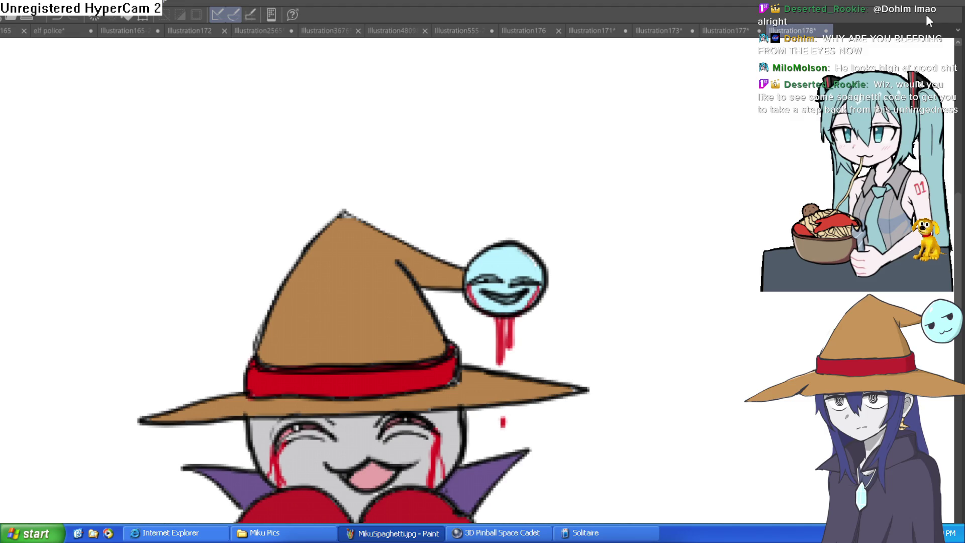
pyautogui.scroll(-3, 787, 233)
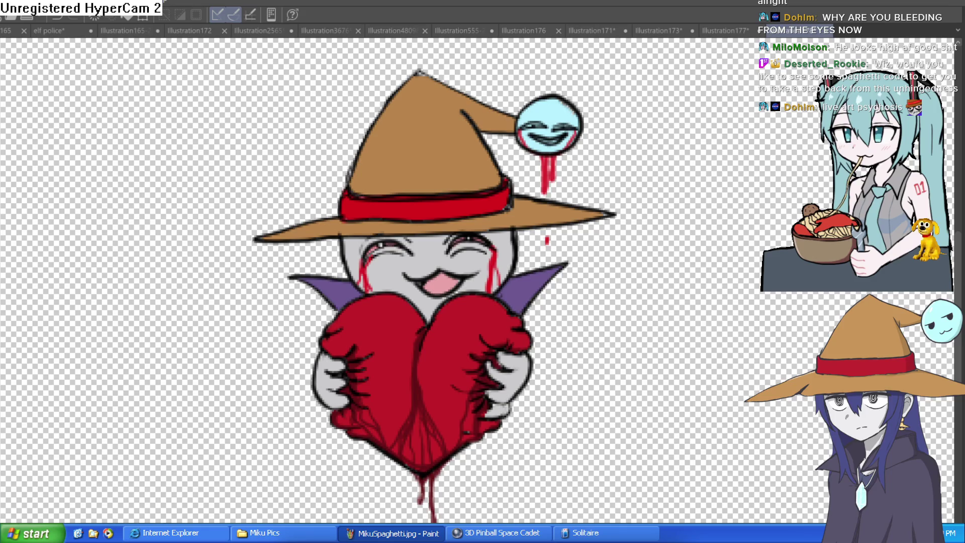
# Step: View the whole emote at small size, then switch to the emote tester page
pyautogui.hotkey('ctrl', 'alt', '0')
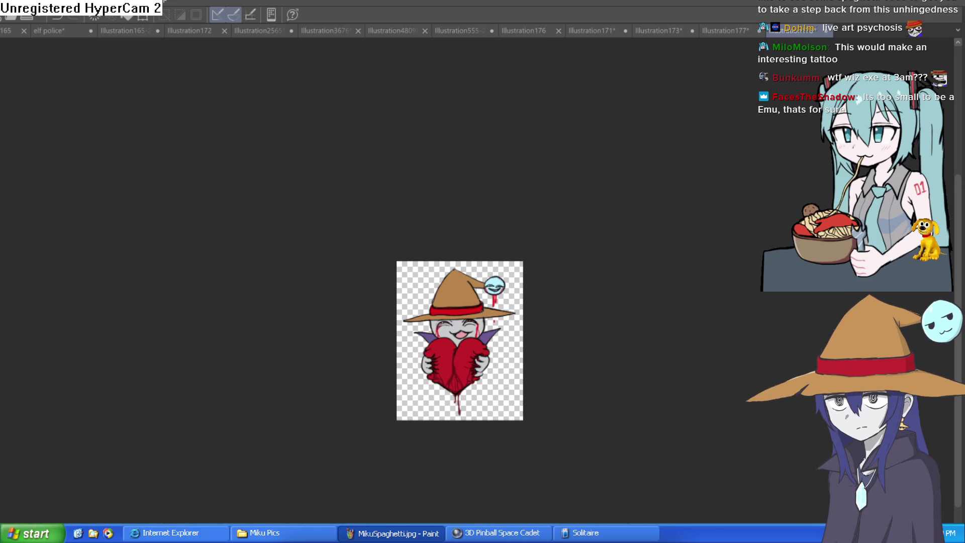
pyautogui.hotkey('alt', 'Tab')
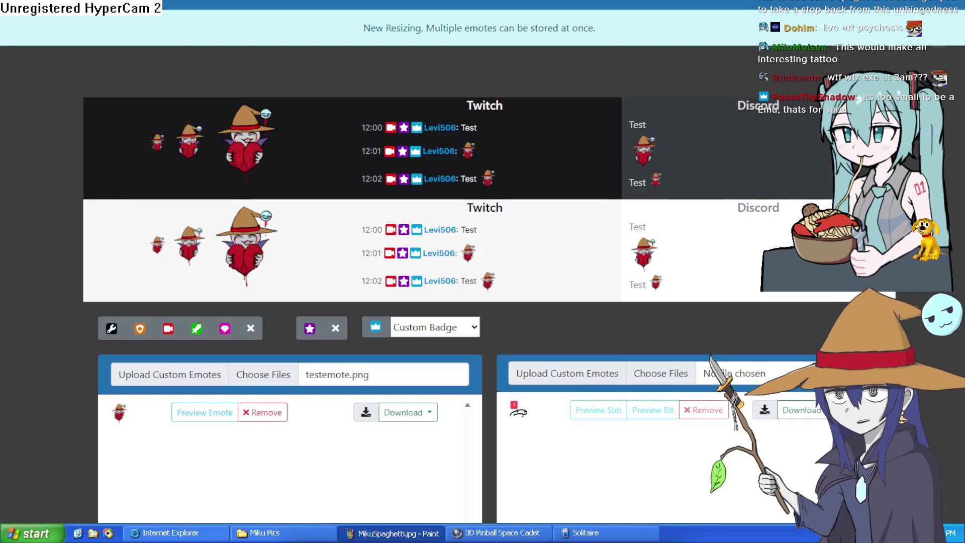
# Step: Zoom the tester page to inspect the witch emote in the Twitch and Discord chat previews
pyautogui.hotkey('ctrl', '+')
pyautogui.hotkey('ctrl', '+')
pyautogui.hotkey('ctrl', '-')
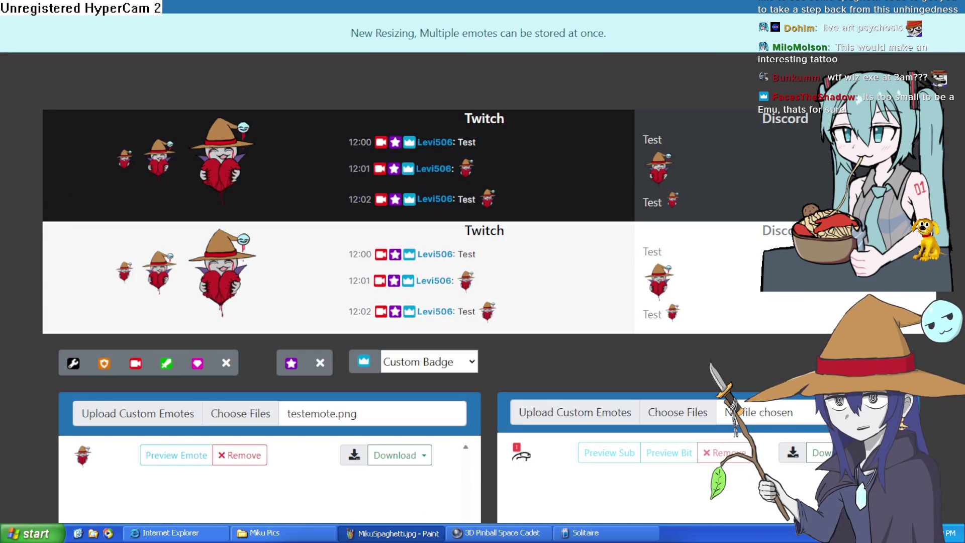
pyautogui.hotkey('ctrl', '-')
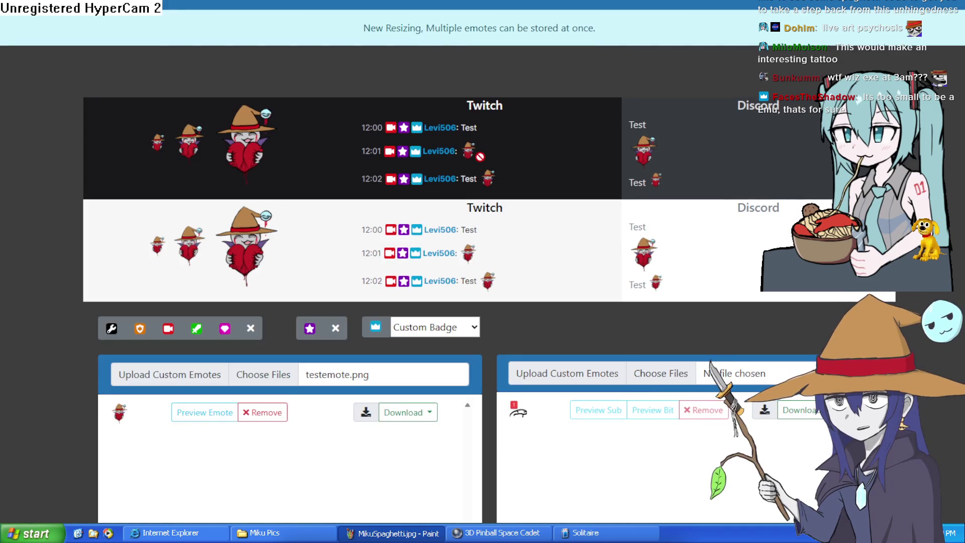
pyautogui.moveTo(468, 160)
pyautogui.mouseDown()
pyautogui.moveTo(502, 181)
pyautogui.moveTo(643, 152)
pyautogui.mouseUp()
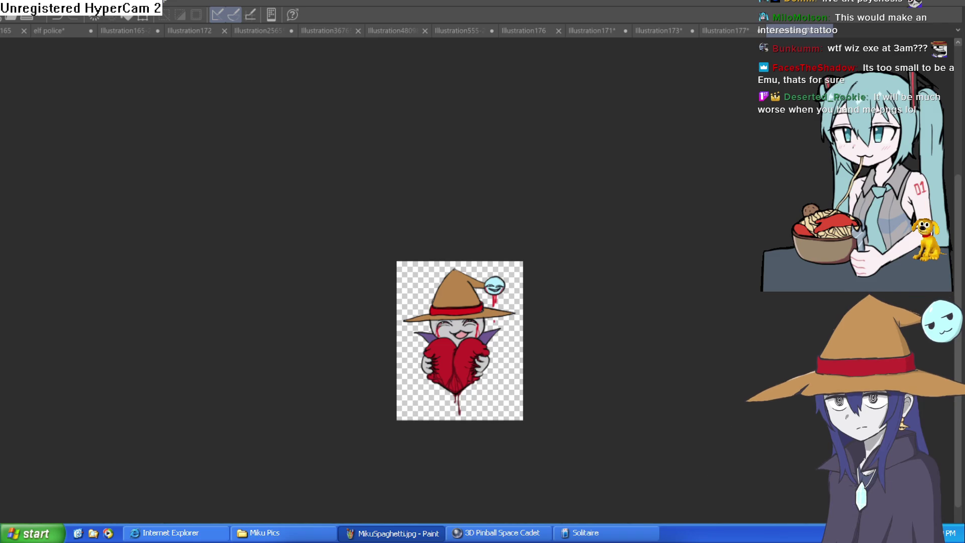
# Step: Zoom and scroll around the emote to inspect it up close
pyautogui.scroll(3, 505, 351)
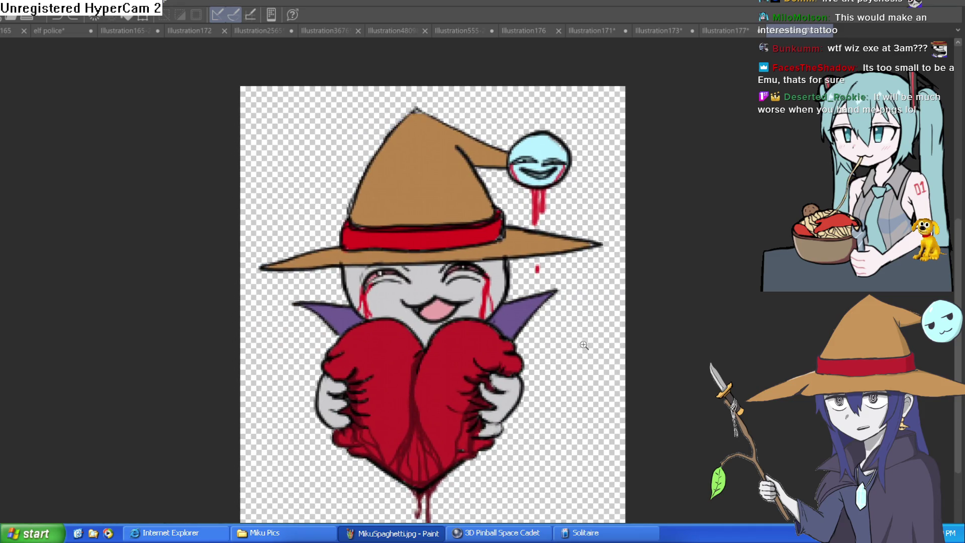
pyautogui.scroll(3, 583, 345)
pyautogui.hscroll(-3, 503, 282)
pyautogui.scroll(-5, 605, 222)
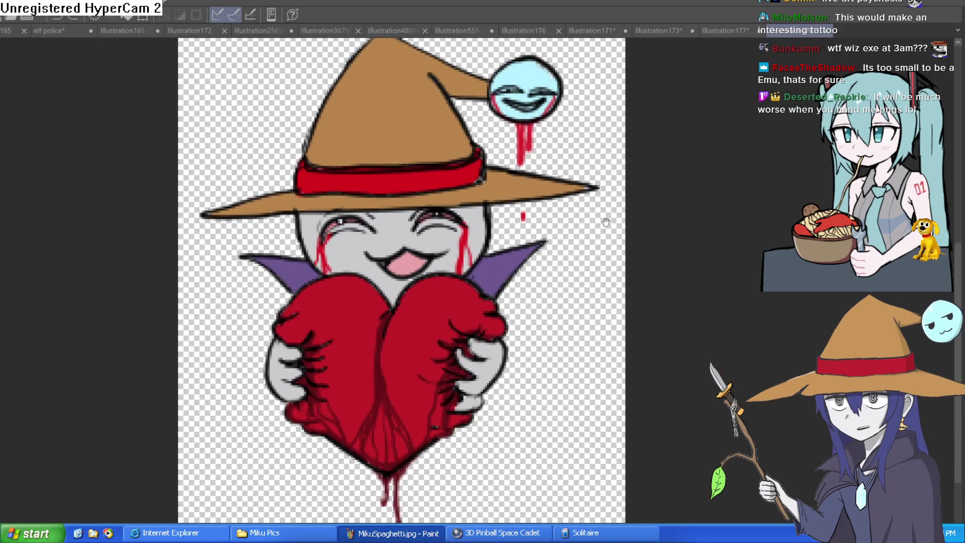
pyautogui.scroll(1, 606, 221)
pyautogui.scroll(-2, 578, 243)
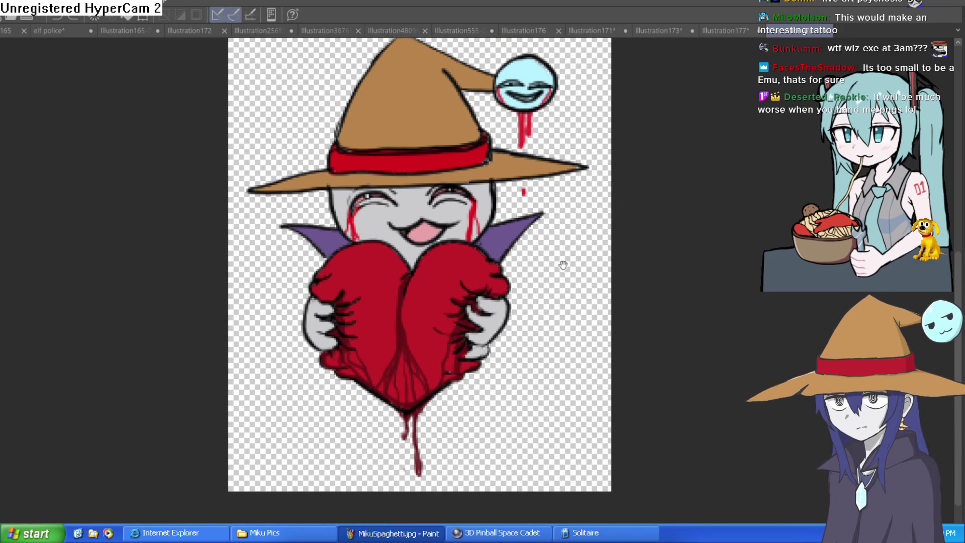
# Step: Glance at the Illustration177 flip phone with rotation reset, then switch to the elf police sketch
pyautogui.click(716, 30)
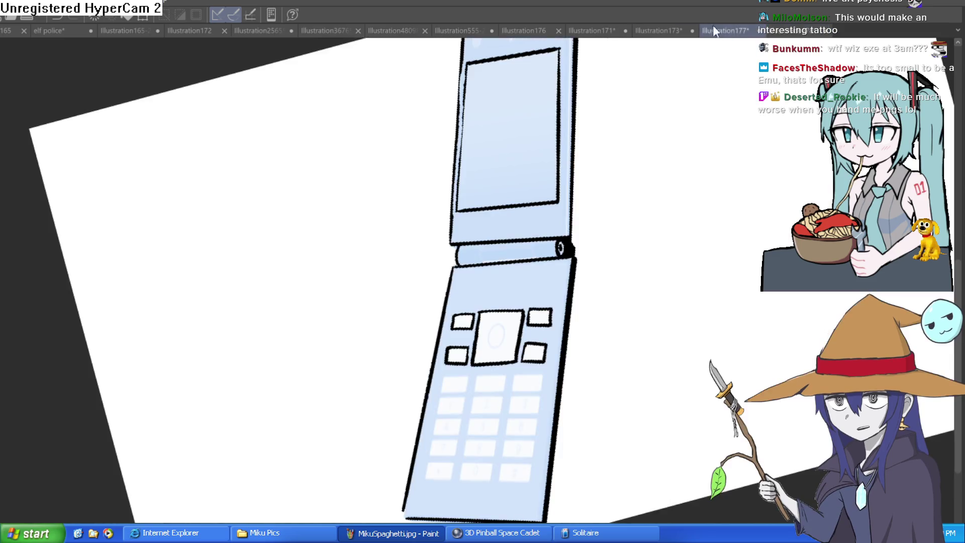
pyautogui.hotkey('ctrl', '0')
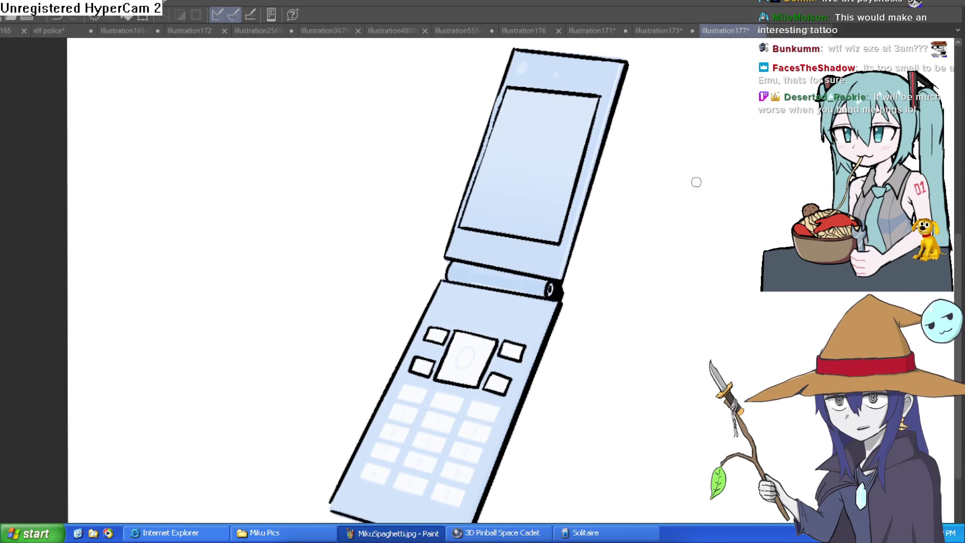
pyautogui.click(123, 31)
pyautogui.click(71, 31)
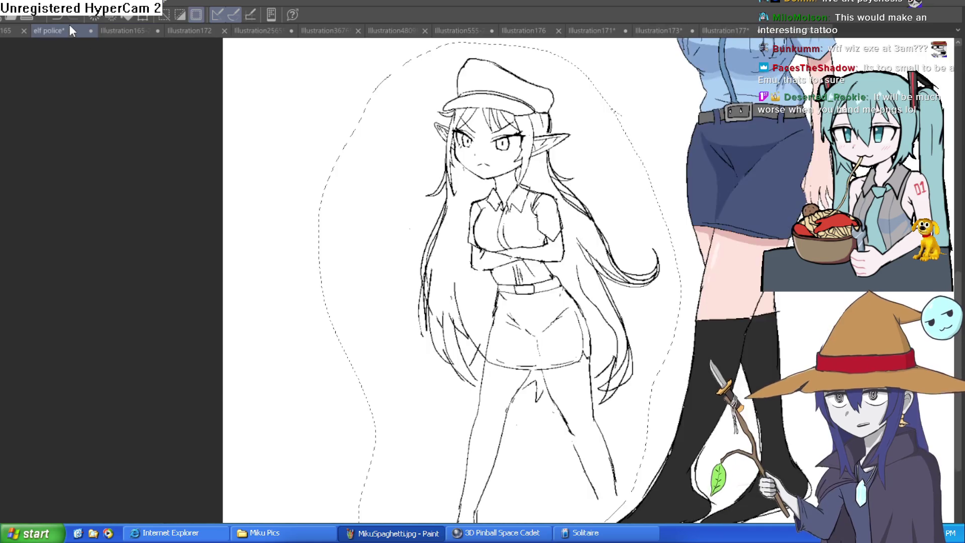
# Step: Deselect the elf figure, then switch to the Illustration178 witch-and-heart drawing and pan it
pyautogui.hotkey('ctrl', 'd')
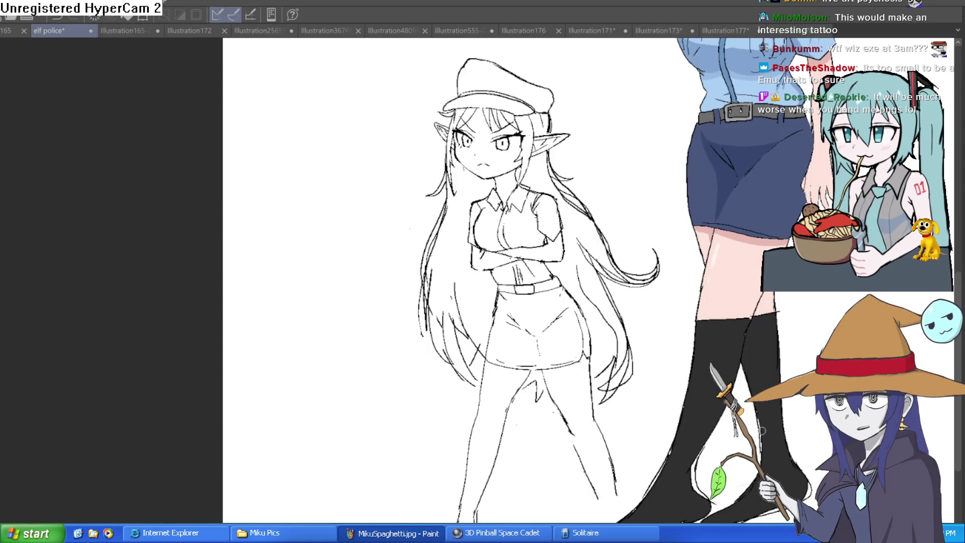
pyautogui.moveTo(680, 305); pyautogui.dragTo(612, 312)
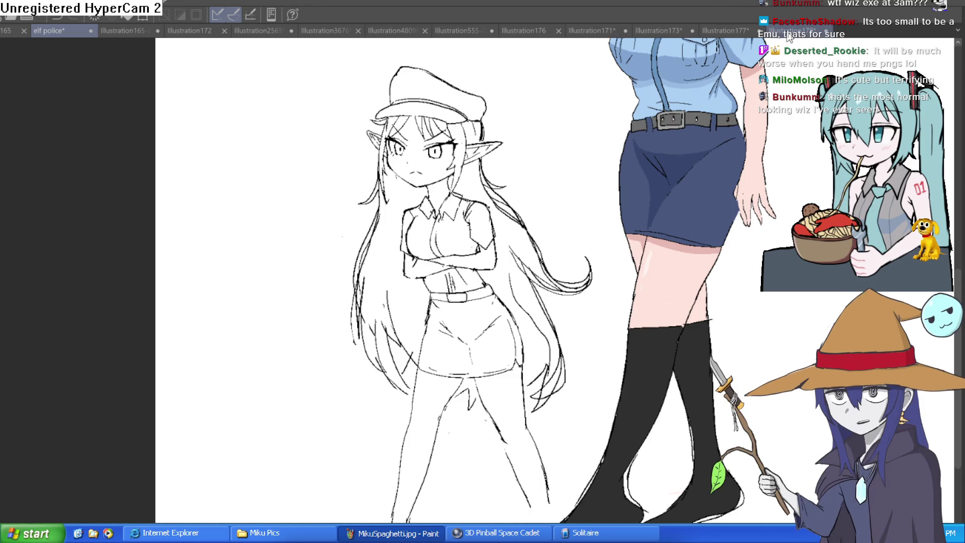
pyautogui.hotkey('ctrl', 'Tab')
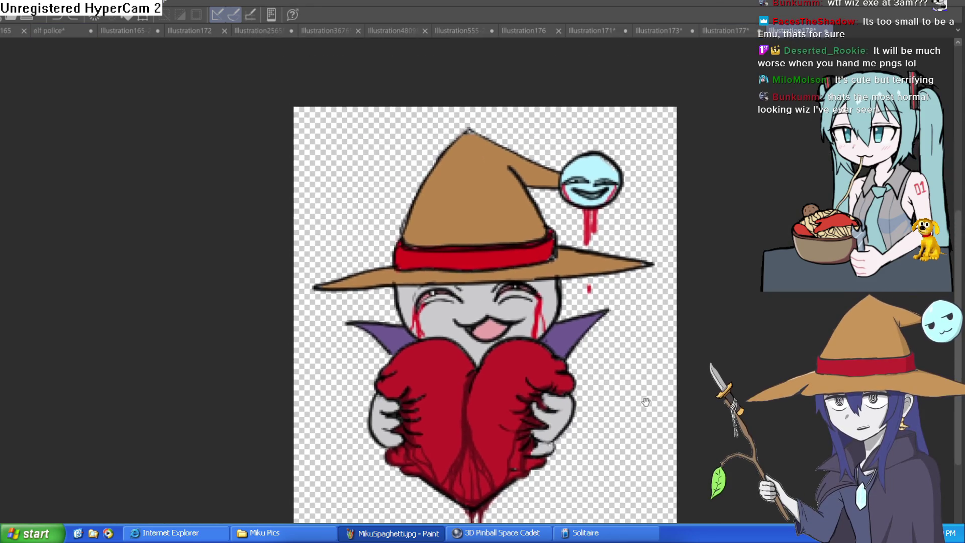
pyautogui.moveTo(645, 402)
pyautogui.mouseDown()
pyautogui.moveTo(644, 379)
pyautogui.moveTo(609, 337)
pyautogui.mouseUp()
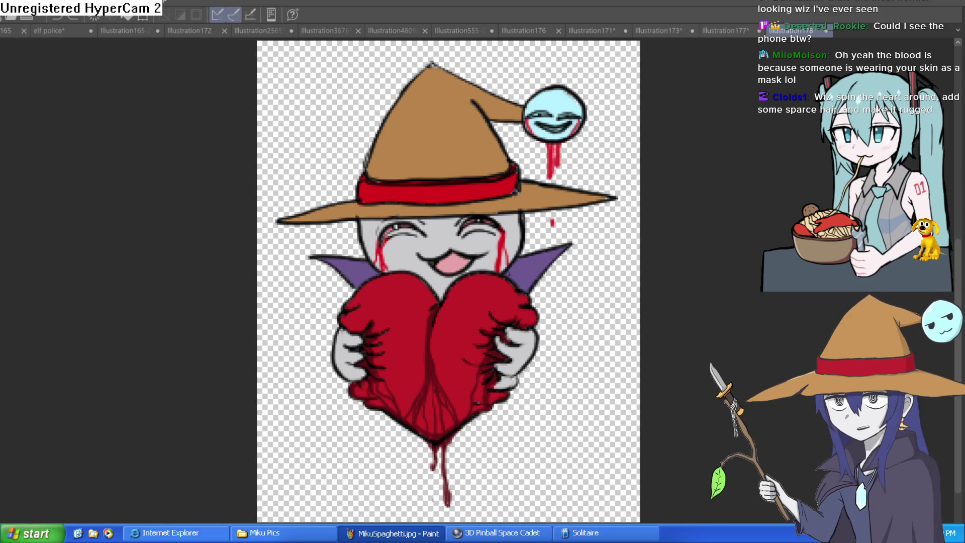
# Step: On the Illustration177 flip phone, outline a new key on the keypad
pyautogui.click(731, 29)
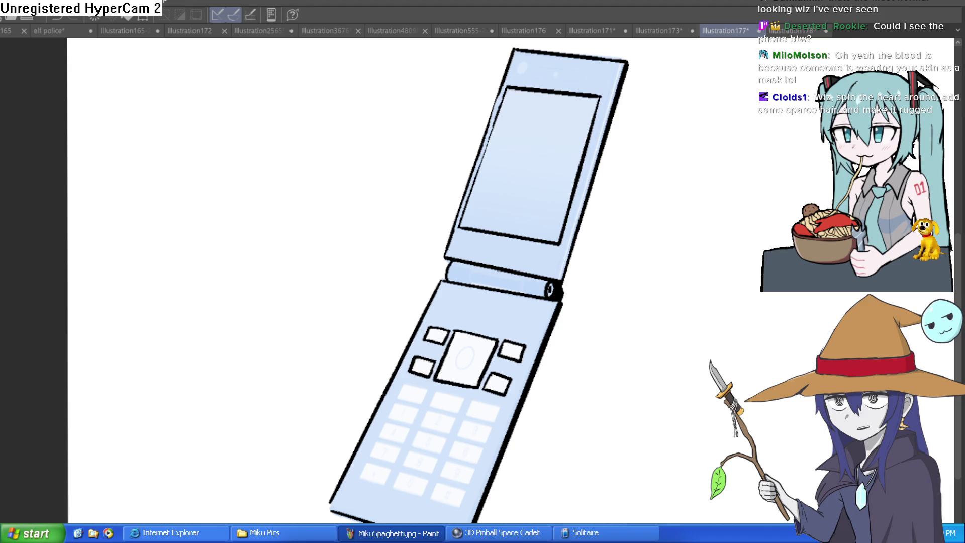
pyautogui.scroll(-3, 620, 377)
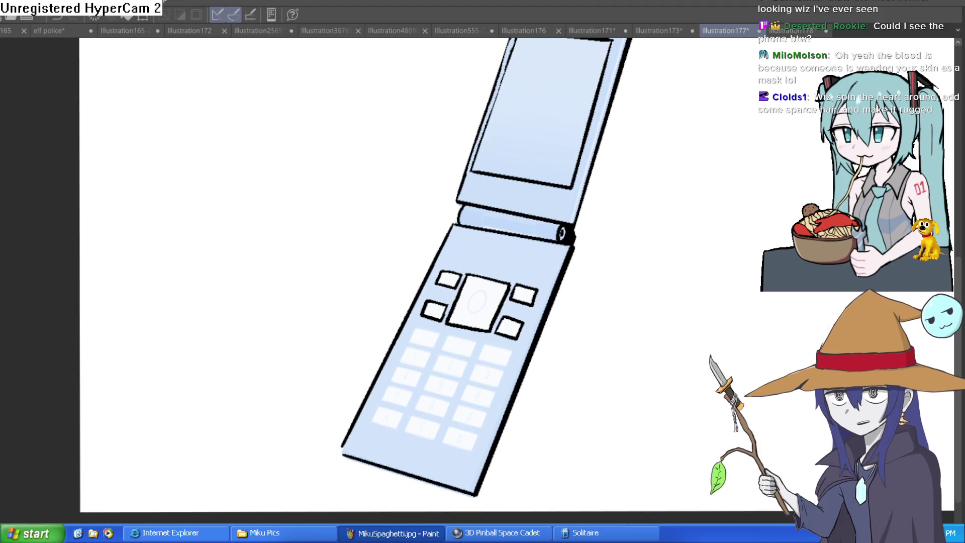
pyautogui.scroll(2, 506, 316)
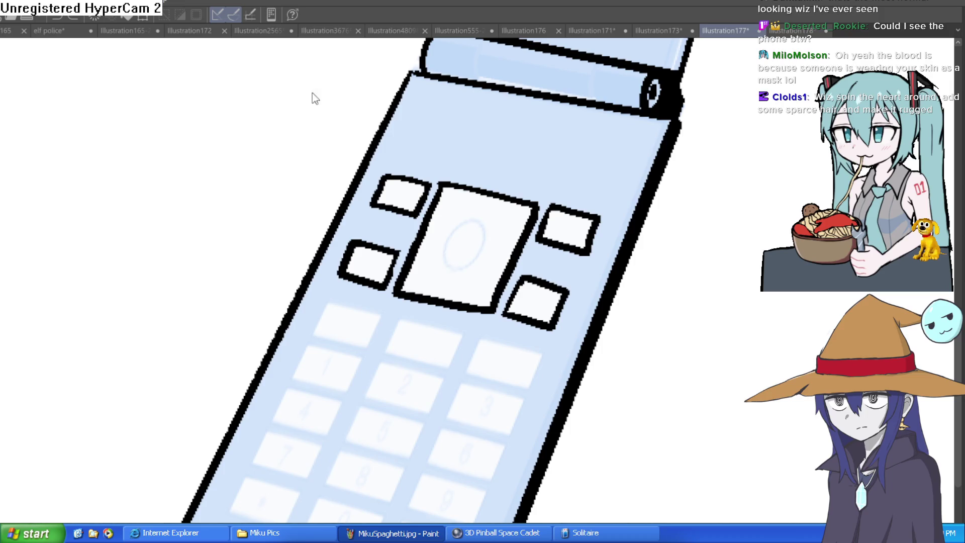
pyautogui.moveTo(479, 344); pyautogui.dragTo(469, 371)
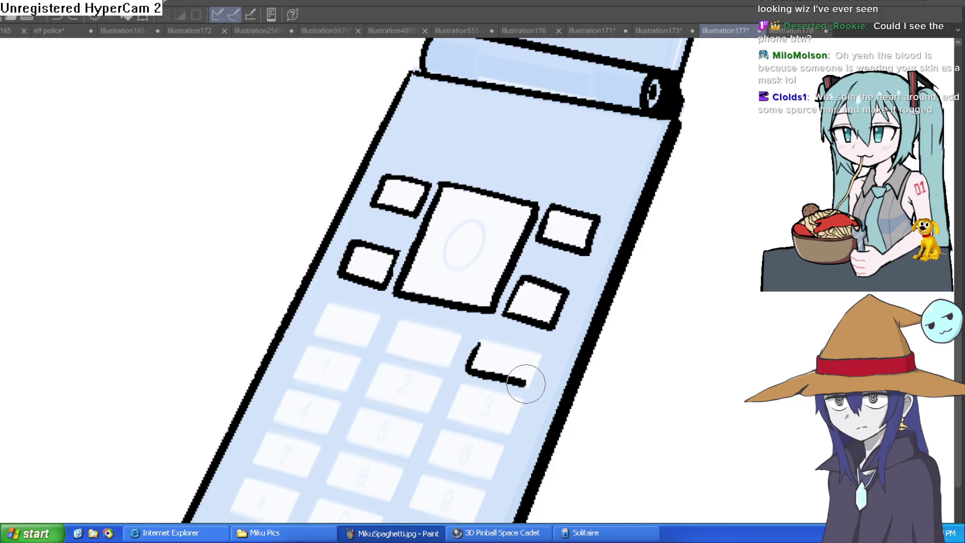
pyautogui.moveTo(505, 345); pyautogui.dragTo(481, 334)
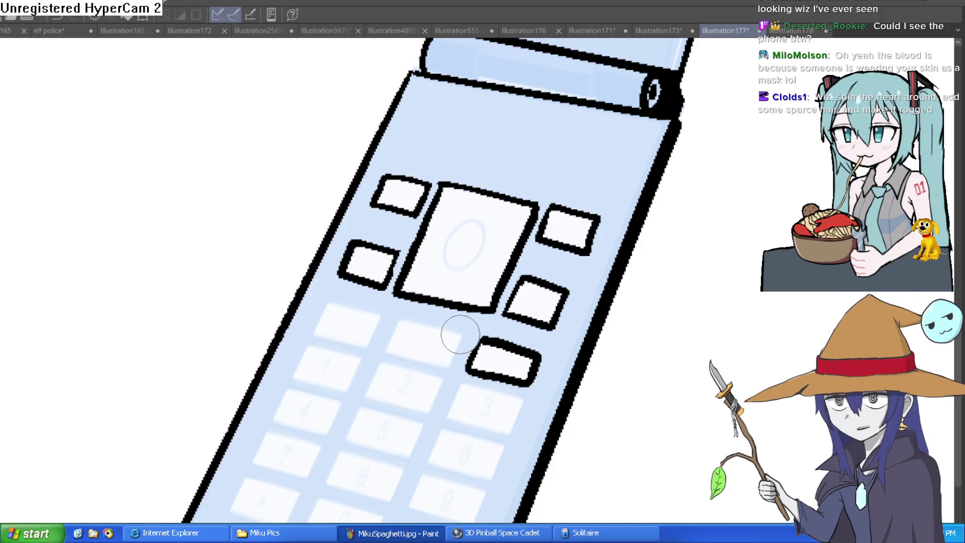
pyautogui.moveTo(390, 345)
pyautogui.mouseDown()
pyautogui.moveTo(427, 325)
pyautogui.moveTo(458, 336)
pyautogui.mouseUp()
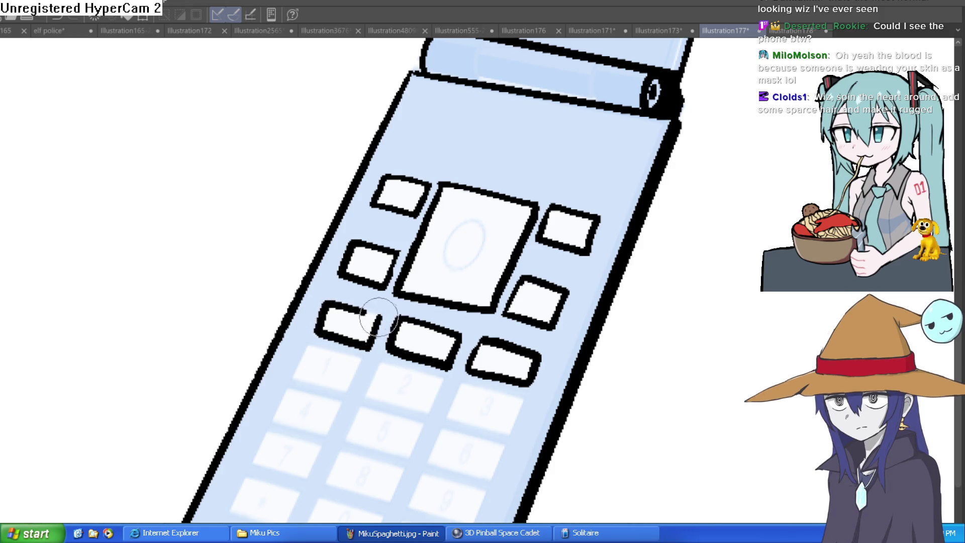
# Step: Reframe the phone and undo the stray stroke at its bottom corner
pyautogui.moveTo(461, 330)
pyautogui.mouseDown()
pyautogui.moveTo(472, 221)
pyautogui.moveTo(511, 189)
pyautogui.mouseUp()
pyautogui.scroll(-2, 531, 292)
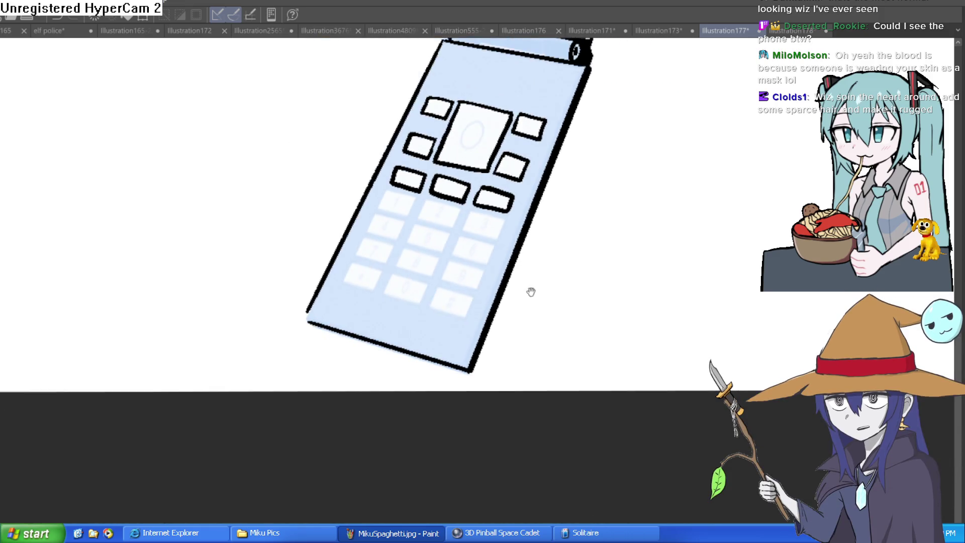
pyautogui.moveTo(531, 291); pyautogui.dragTo(511, 278)
pyautogui.moveTo(449, 356); pyautogui.dragTo(449, 367)
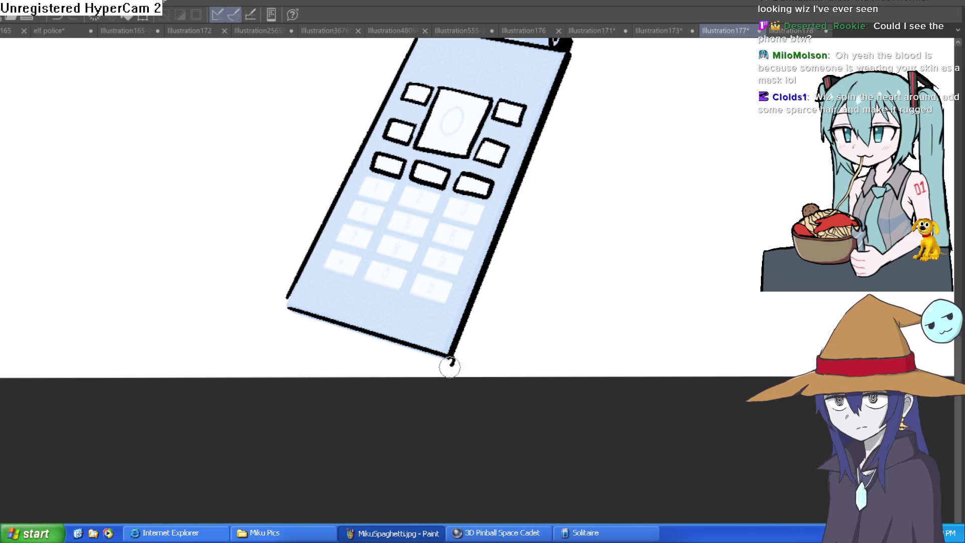
pyautogui.hotkey('ctrl', 'z')
pyautogui.moveTo(504, 302)
pyautogui.mouseDown()
pyautogui.moveTo(496, 372)
pyautogui.moveTo(472, 424)
pyautogui.moveTo(492, 367)
pyautogui.moveTo(485, 406)
pyautogui.mouseUp()
pyautogui.moveTo(528, 311)
pyautogui.mouseDown()
pyautogui.moveTo(518, 334)
pyautogui.moveTo(498, 335)
pyautogui.moveTo(628, 280)
pyautogui.moveTo(655, 305)
pyautogui.moveTo(639, 305)
pyautogui.moveTo(638, 325)
pyautogui.moveTo(640, 310)
pyautogui.moveTo(610, 271)
pyautogui.moveTo(603, 319)
pyautogui.moveTo(631, 270)
pyautogui.moveTo(641, 286)
pyautogui.moveTo(631, 278)
pyautogui.moveTo(598, 315)
pyautogui.moveTo(568, 390)
pyautogui.moveTo(601, 276)
pyautogui.moveTo(597, 295)
pyautogui.mouseUp()
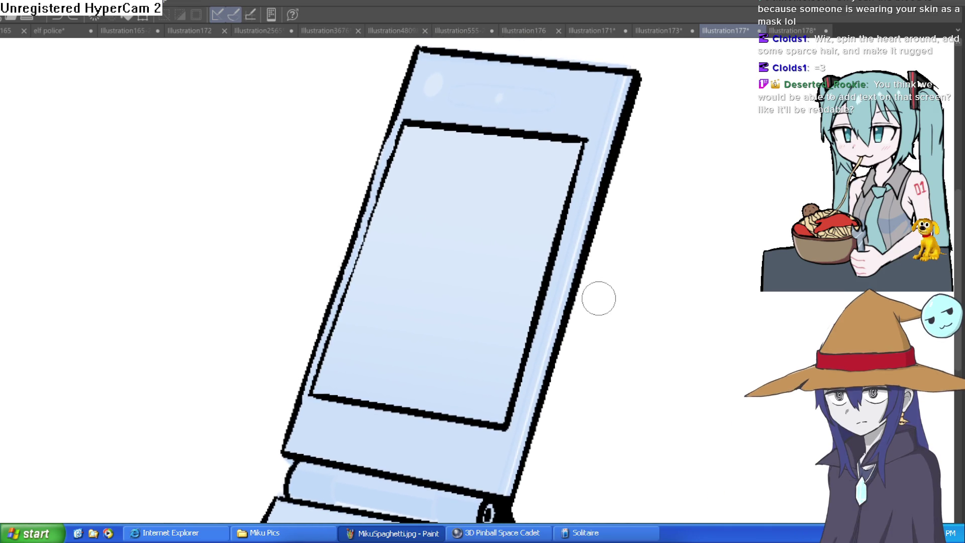
# Step: Frame the whole flip phone on screen, then switch back to Illustration178
pyautogui.scroll(-3, 639, 299)
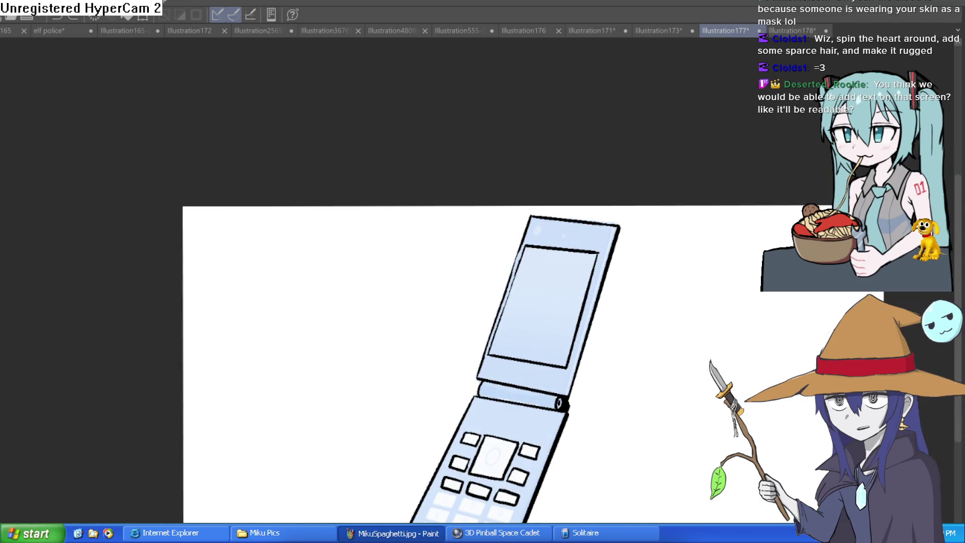
pyautogui.scroll(1, 763, 359)
pyautogui.moveTo(763, 359)
pyautogui.mouseDown()
pyautogui.moveTo(661, 257)
pyautogui.moveTo(662, 268)
pyautogui.mouseUp()
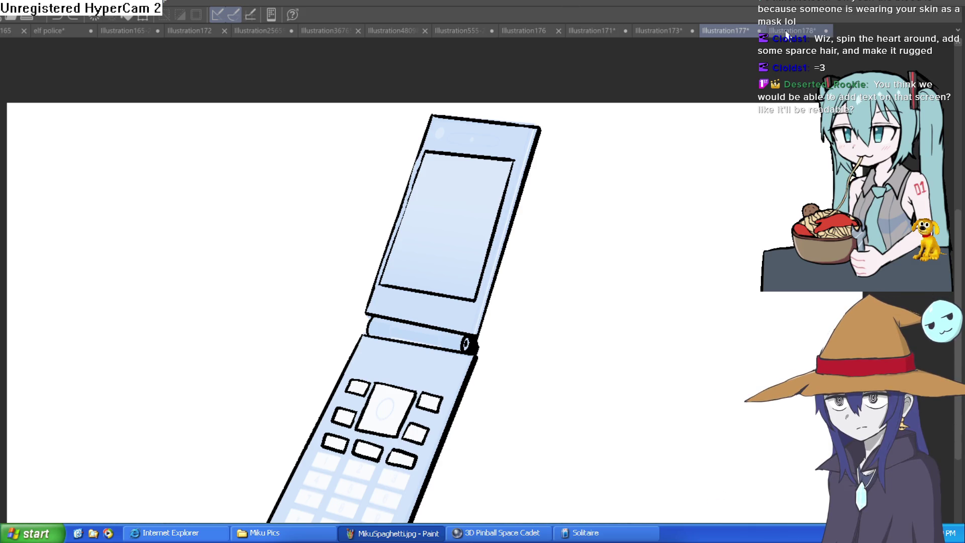
pyautogui.click(784, 30)
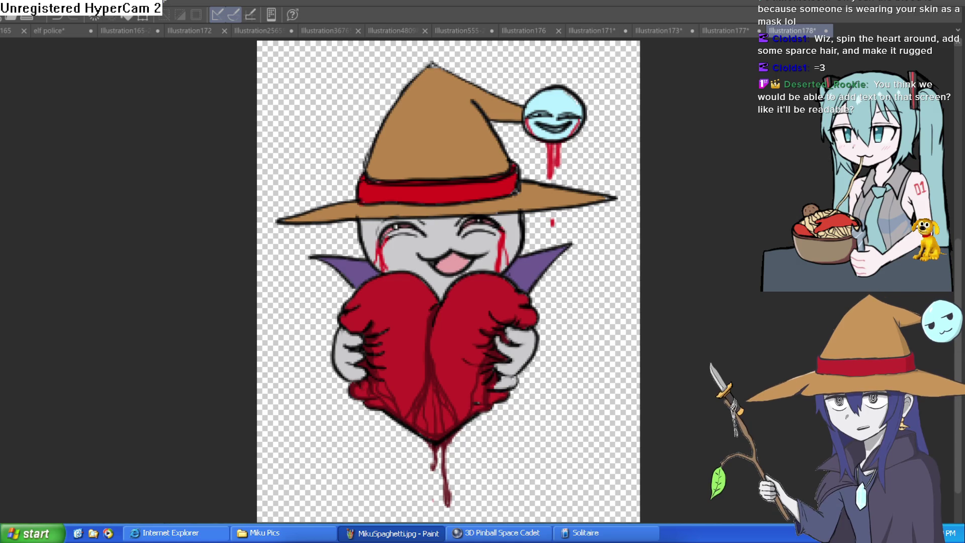
# Step: Add short dark hair strokes on the heart's right half and grey fuzz lines right of it
pyautogui.scroll(4, 500, 254)
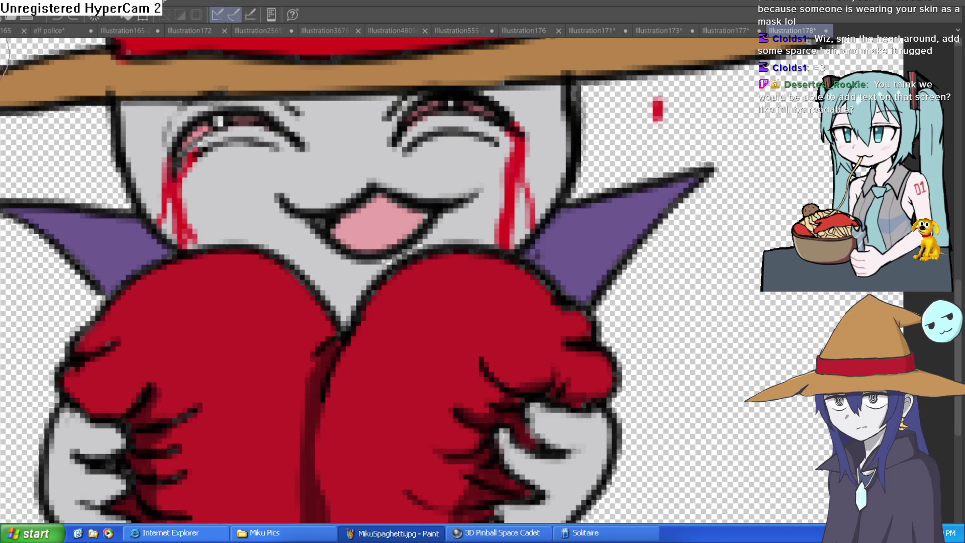
pyautogui.moveTo(553, 265); pyautogui.dragTo(582, 260)
pyautogui.moveTo(520, 300); pyautogui.dragTo(547, 285)
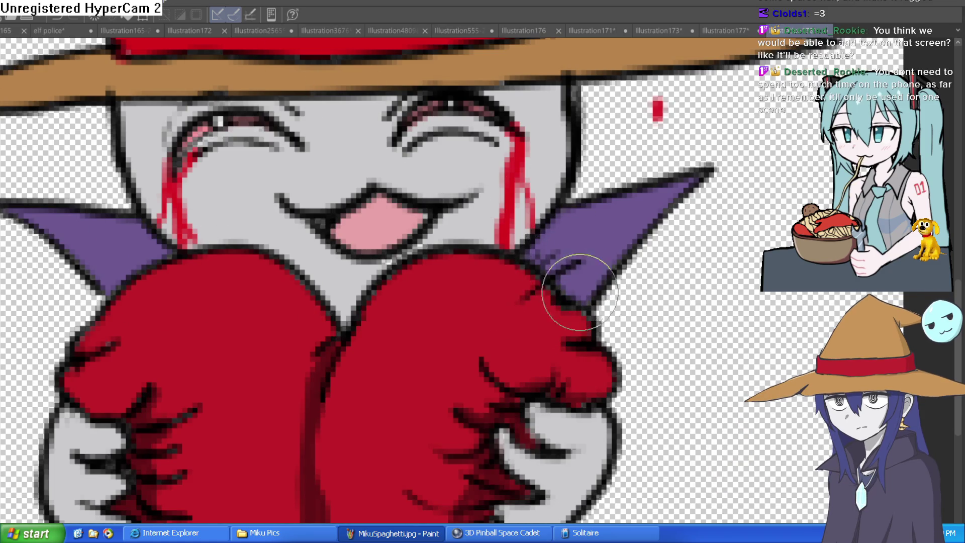
pyautogui.moveTo(624, 304); pyautogui.dragTo(693, 287)
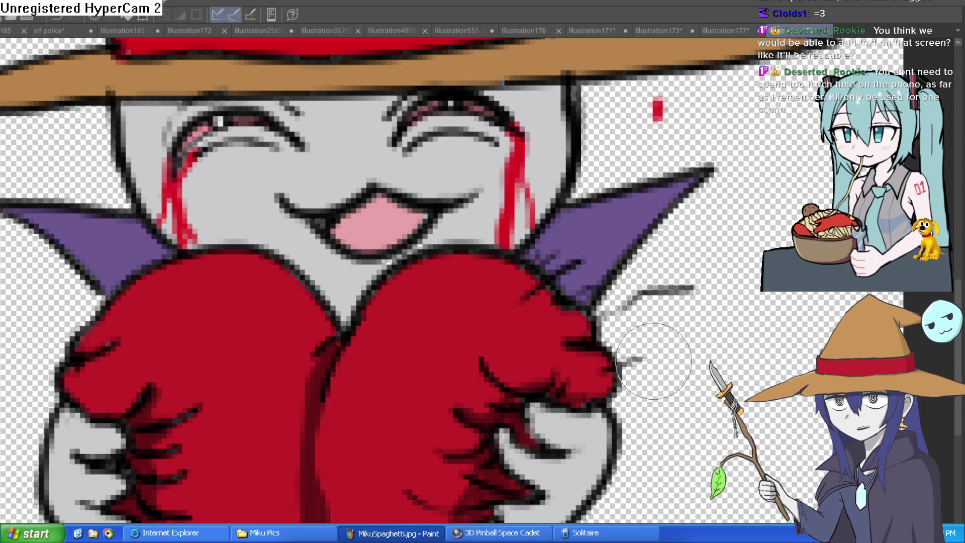
pyautogui.moveTo(628, 359); pyautogui.dragTo(713, 348)
pyautogui.moveTo(372, 351)
pyautogui.mouseDown()
pyautogui.moveTo(355, 377)
pyautogui.moveTo(387, 417)
pyautogui.mouseUp()
pyautogui.moveTo(442, 276); pyautogui.dragTo(424, 311)
pyautogui.moveTo(476, 276); pyautogui.dragTo(471, 292)
pyautogui.moveTo(399, 295); pyautogui.dragTo(395, 314)
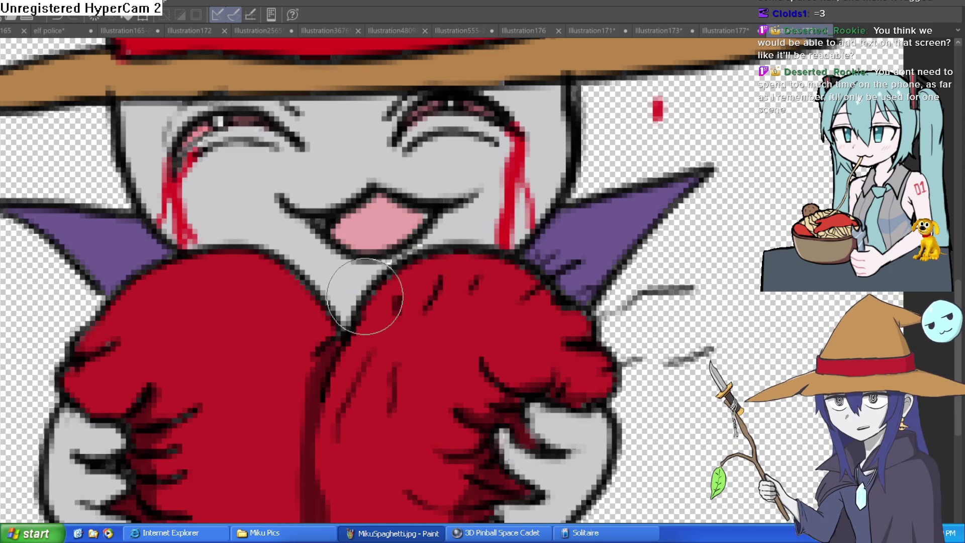
pyautogui.moveTo(334, 271); pyautogui.dragTo(354, 282)
pyautogui.moveTo(248, 234); pyautogui.dragTo(234, 197)
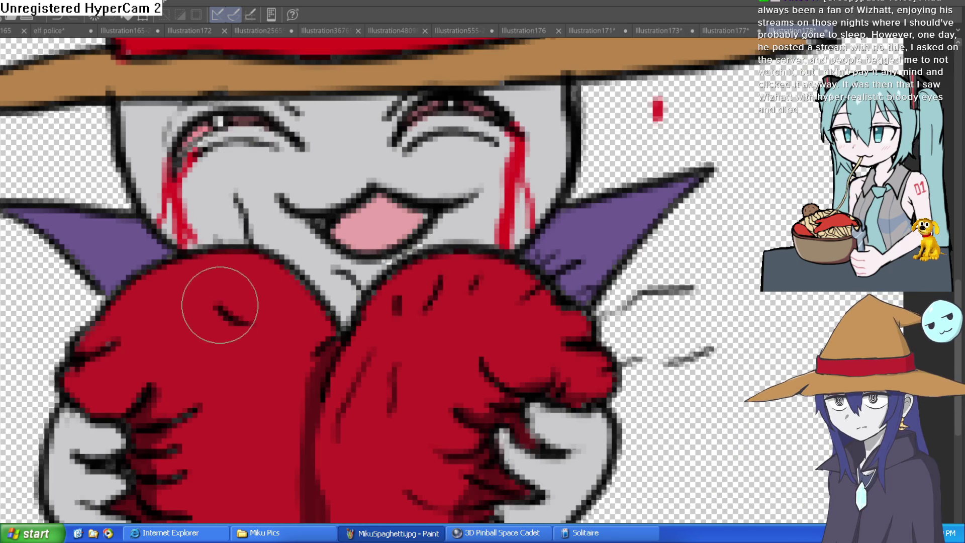
# Step: Draw grey fuzz lines left of the heart and short dark hairs across its left half
pyautogui.moveTo(282, 320); pyautogui.dragTo(404, 305)
pyautogui.moveTo(227, 231); pyautogui.dragTo(236, 243)
pyautogui.moveTo(201, 311); pyautogui.dragTo(126, 288)
pyautogui.moveTo(287, 292); pyautogui.dragTo(264, 286)
pyautogui.moveTo(304, 323); pyautogui.dragTo(326, 332)
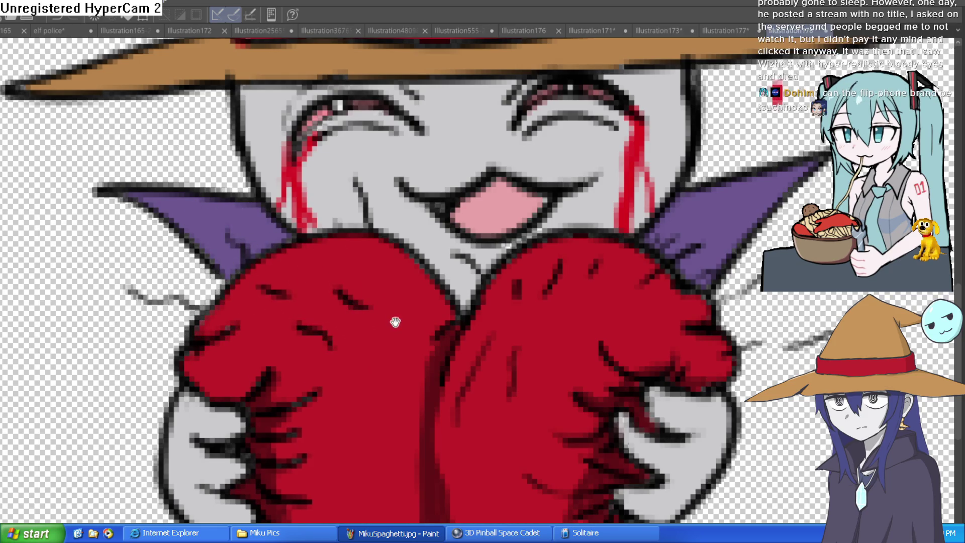
pyautogui.moveTo(394, 318); pyautogui.dragTo(373, 246)
pyautogui.moveTo(361, 330); pyautogui.dragTo(346, 330)
pyautogui.moveTo(354, 271); pyautogui.dragTo(366, 276)
pyautogui.moveTo(351, 196); pyautogui.dragTo(387, 239)
pyautogui.moveTo(400, 217)
pyautogui.mouseDown()
pyautogui.moveTo(406, 226)
pyautogui.moveTo(414, 157)
pyautogui.mouseUp()
pyautogui.moveTo(331, 347); pyautogui.dragTo(357, 345)
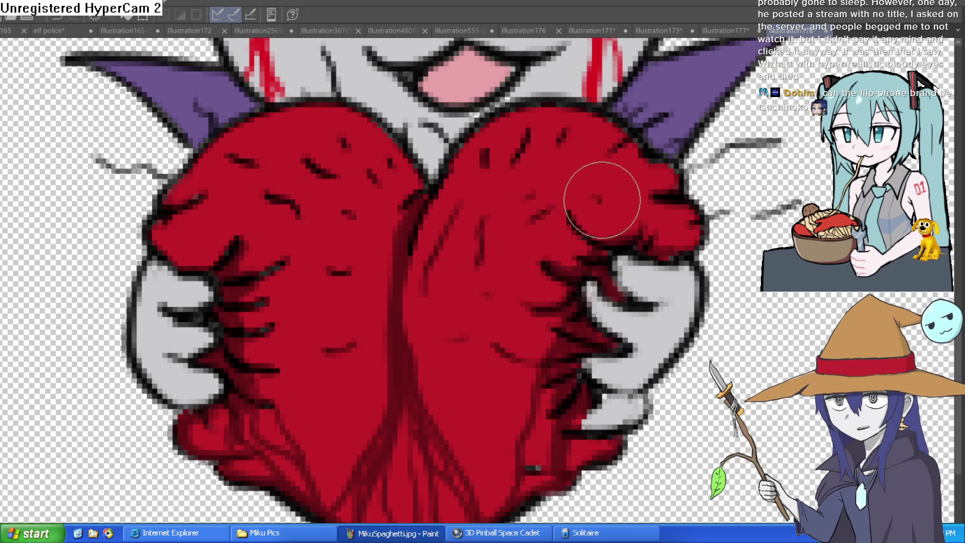
# Step: Draw hooked hairs sticking out along the heart's lower and lower-left edges
pyautogui.scroll(-3, 441, 280)
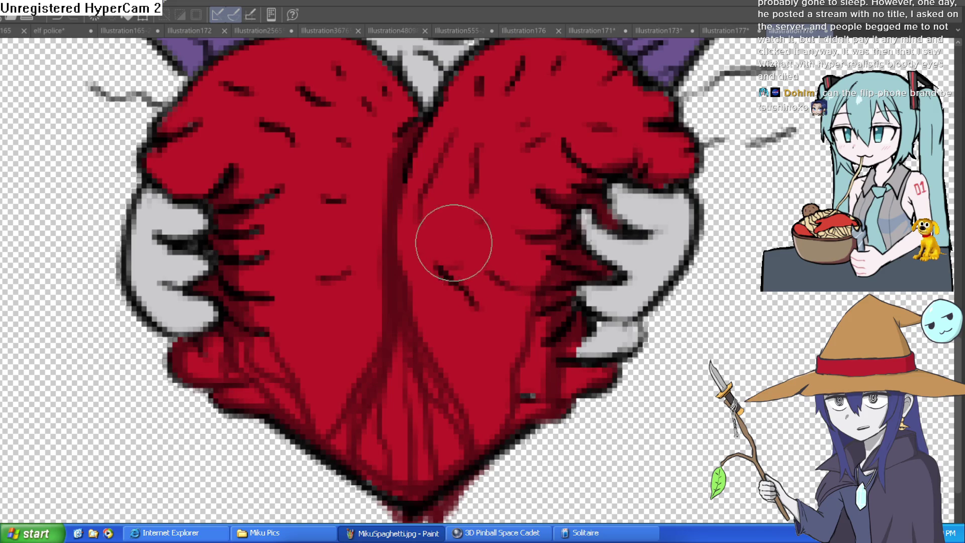
pyautogui.moveTo(435, 266); pyautogui.dragTo(468, 284)
pyautogui.moveTo(540, 318)
pyautogui.mouseDown()
pyautogui.moveTo(527, 243)
pyautogui.moveTo(501, 214)
pyautogui.mouseUp()
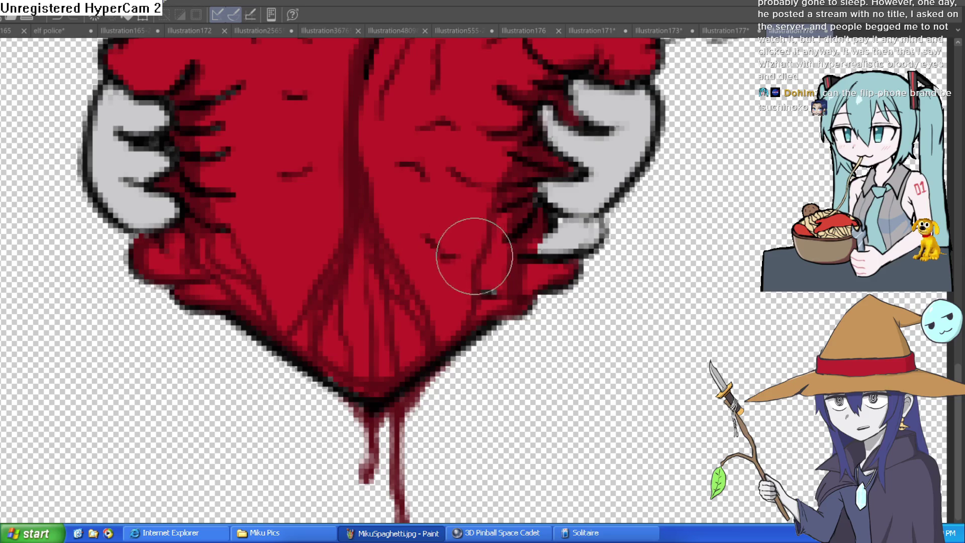
pyautogui.moveTo(484, 343)
pyautogui.mouseDown()
pyautogui.moveTo(516, 358)
pyautogui.moveTo(489, 383)
pyautogui.mouseUp()
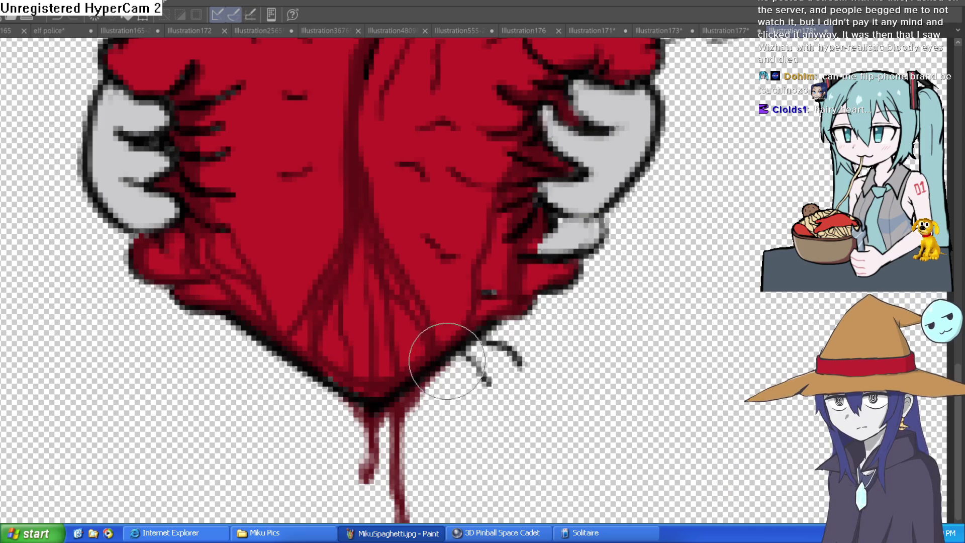
pyautogui.moveTo(445, 372); pyautogui.dragTo(458, 404)
pyautogui.moveTo(310, 383); pyautogui.dragTo(267, 409)
pyautogui.moveTo(255, 348)
pyautogui.mouseDown()
pyautogui.moveTo(258, 358)
pyautogui.moveTo(221, 363)
pyautogui.mouseUp()
pyautogui.moveTo(215, 322); pyautogui.dragTo(156, 318)
pyautogui.moveTo(129, 261)
pyautogui.mouseDown()
pyautogui.moveTo(118, 262)
pyautogui.moveTo(226, 418)
pyautogui.mouseUp()
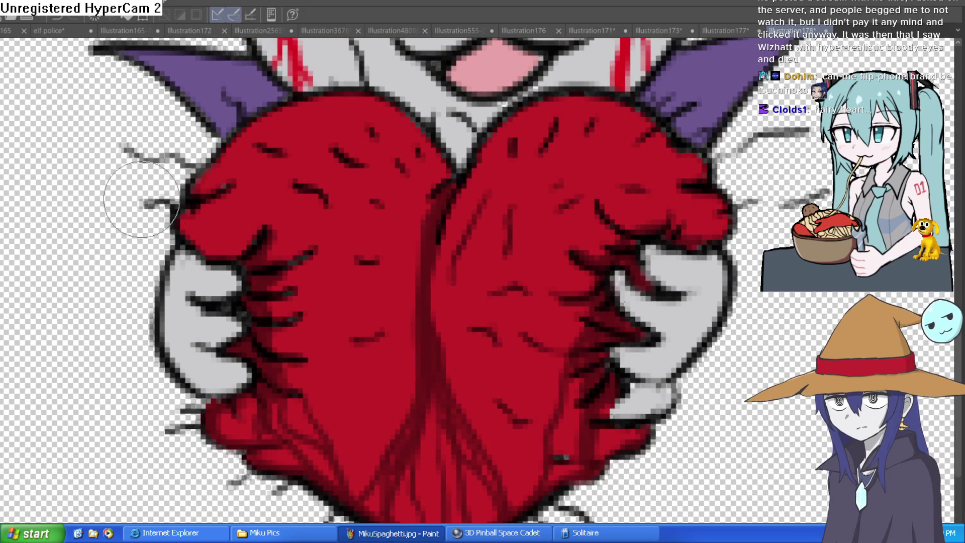
# Step: Add two more hair strokes on the heart, then view the top of the heart and hands
pyautogui.scroll(-4, 216, 151)
pyautogui.scroll(5, 503, 186)
pyautogui.moveTo(431, 226)
pyautogui.mouseDown()
pyautogui.moveTo(414, 234)
pyautogui.moveTo(437, 260)
pyautogui.mouseUp()
pyautogui.moveTo(448, 155)
pyautogui.mouseDown()
pyautogui.moveTo(470, 226)
pyautogui.moveTo(407, 281)
pyautogui.mouseUp()
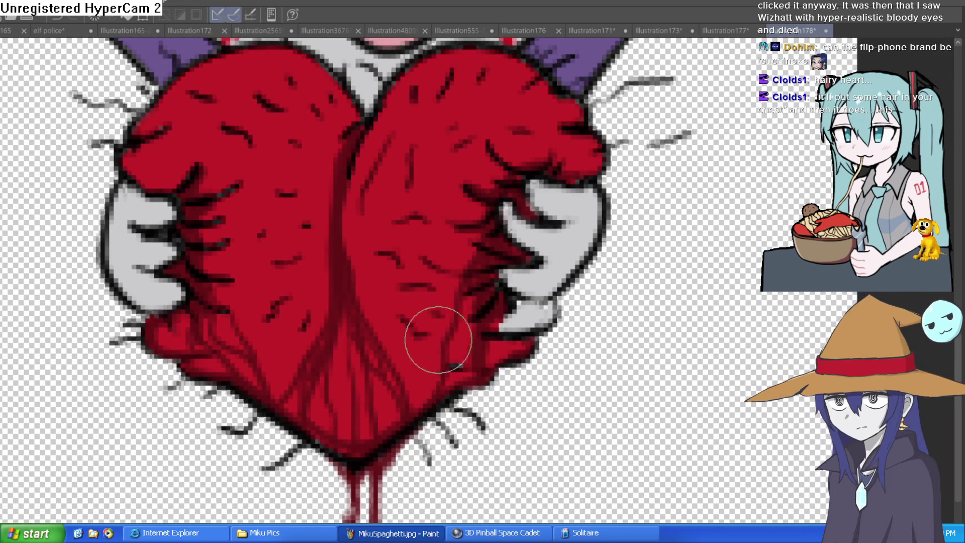
pyautogui.scroll(3, 577, 252)
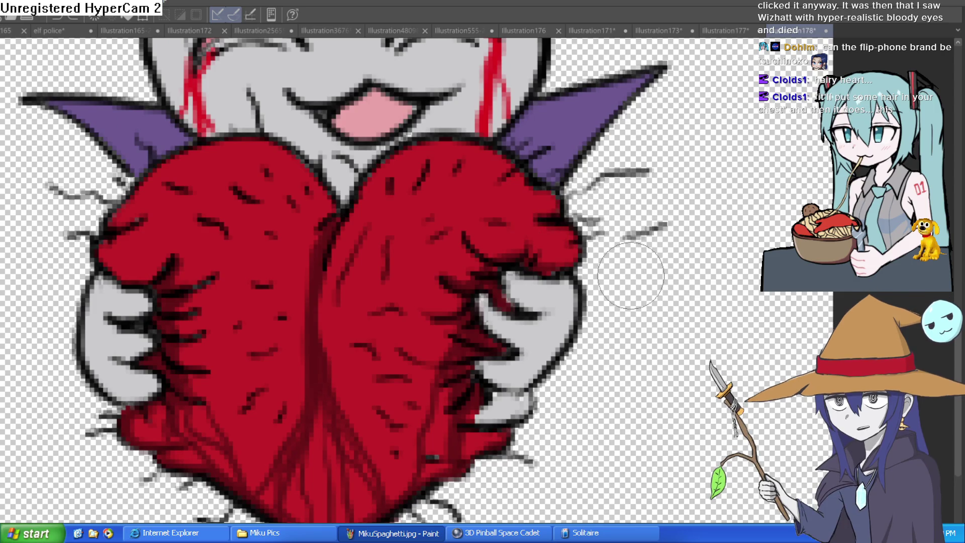
pyautogui.scroll(-5, 579, 260)
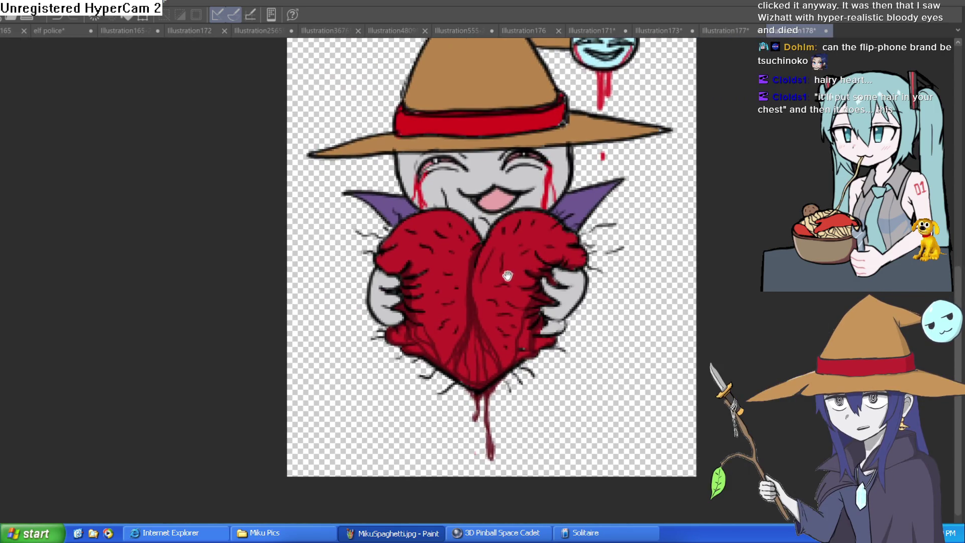
pyautogui.scroll(5, 603, 294)
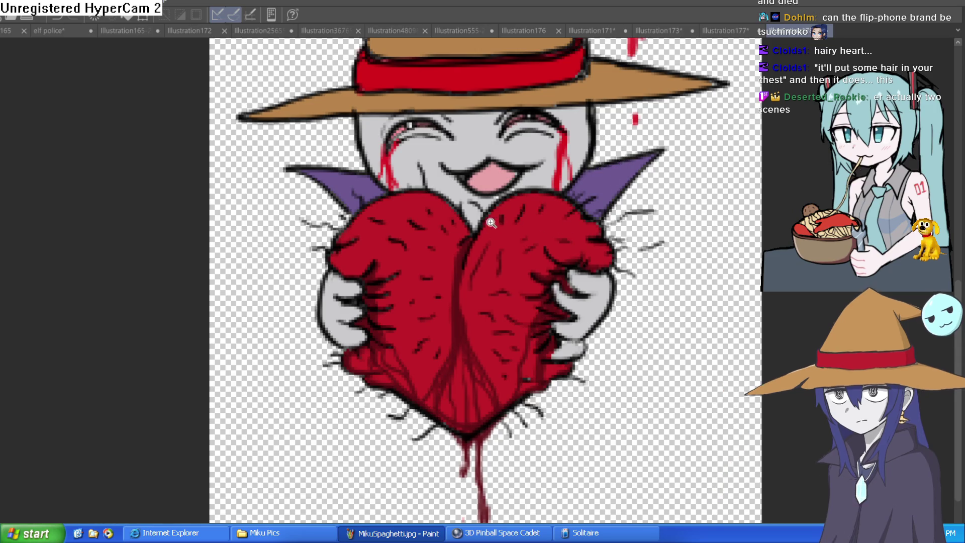
pyautogui.scroll(3, 468, 201)
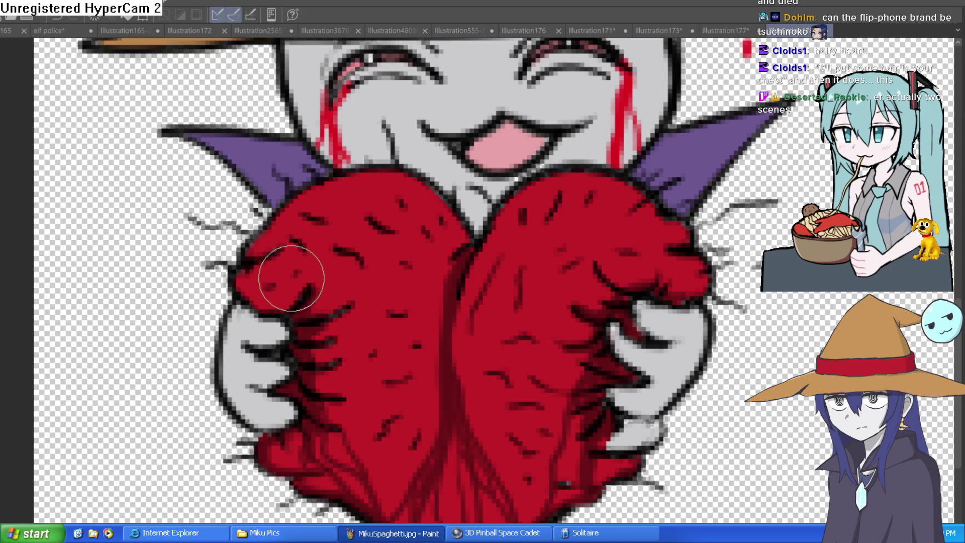
pyautogui.scroll(-5, 538, 256)
pyautogui.moveTo(536, 251); pyautogui.dragTo(527, 250)
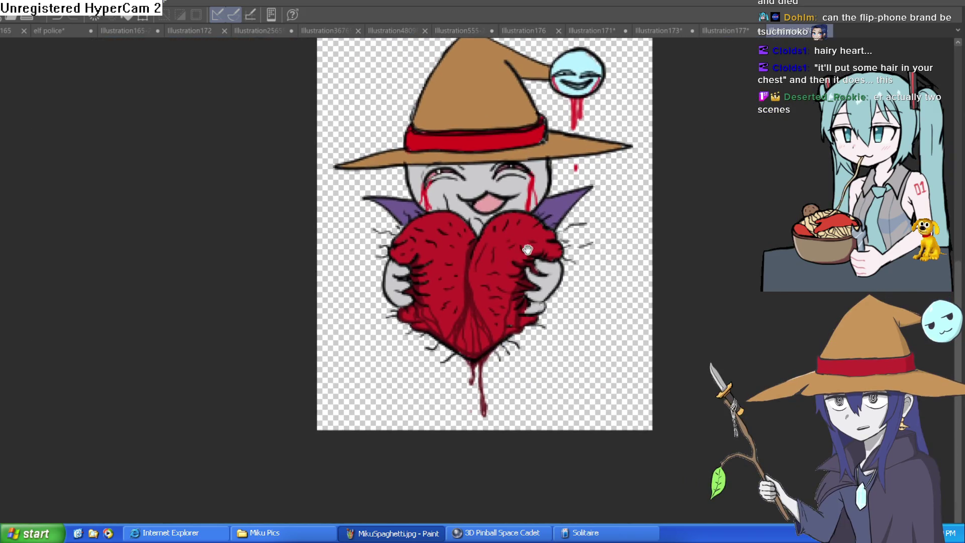
pyautogui.scroll(5, 498, 262)
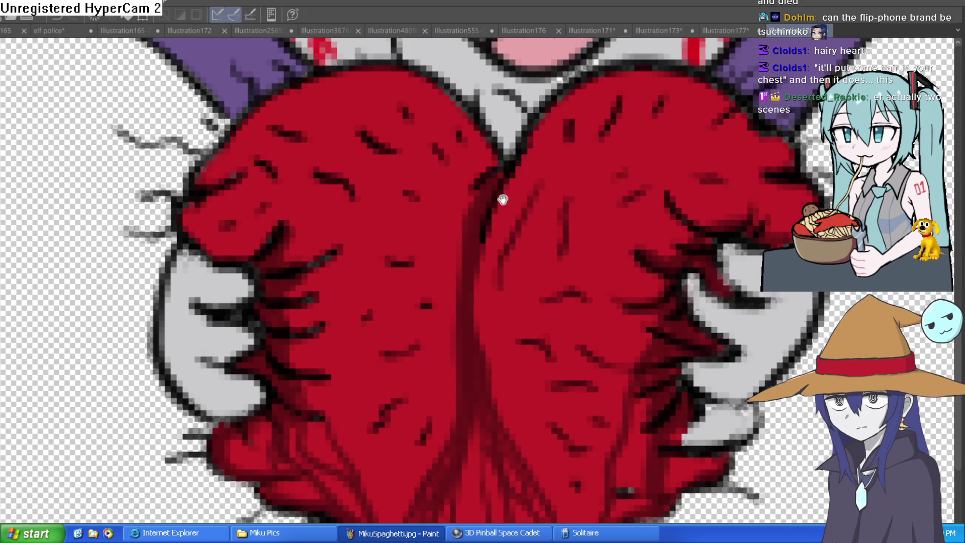
pyautogui.scroll(-1, 490, 216)
# Step: Paint a dark stroke across the heart's centre crease and zoom out to the whole witch and ghost
pyautogui.moveTo(485, 253); pyautogui.dragTo(415, 259)
pyautogui.scroll(-4, 549, 204)
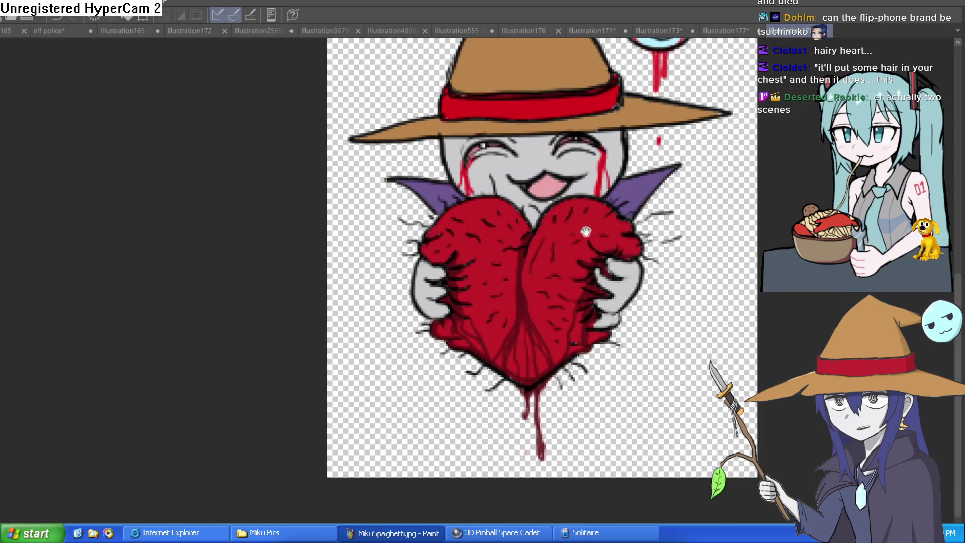
pyautogui.moveTo(571, 239); pyautogui.dragTo(533, 228)
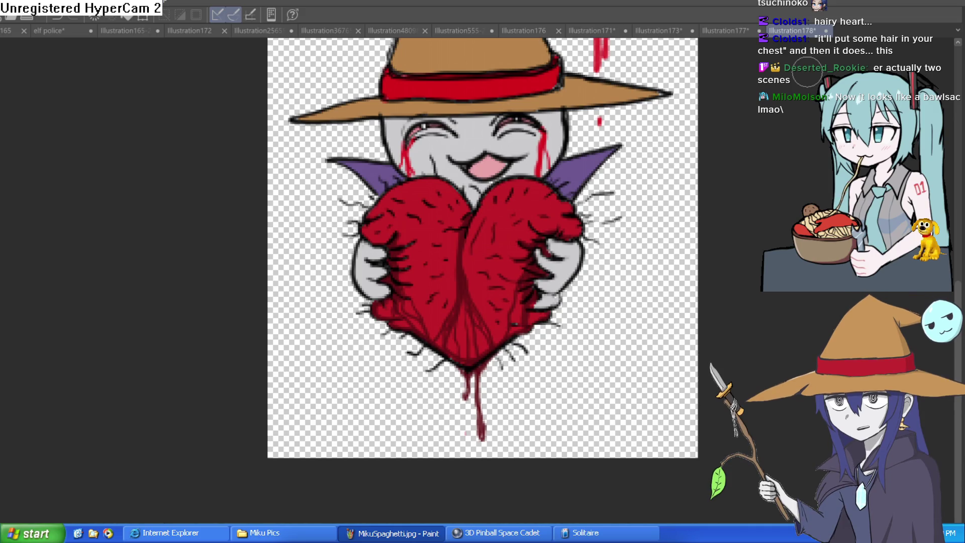
pyautogui.moveTo(567, 222); pyautogui.dragTo(548, 296)
pyautogui.scroll(-2, 548, 296)
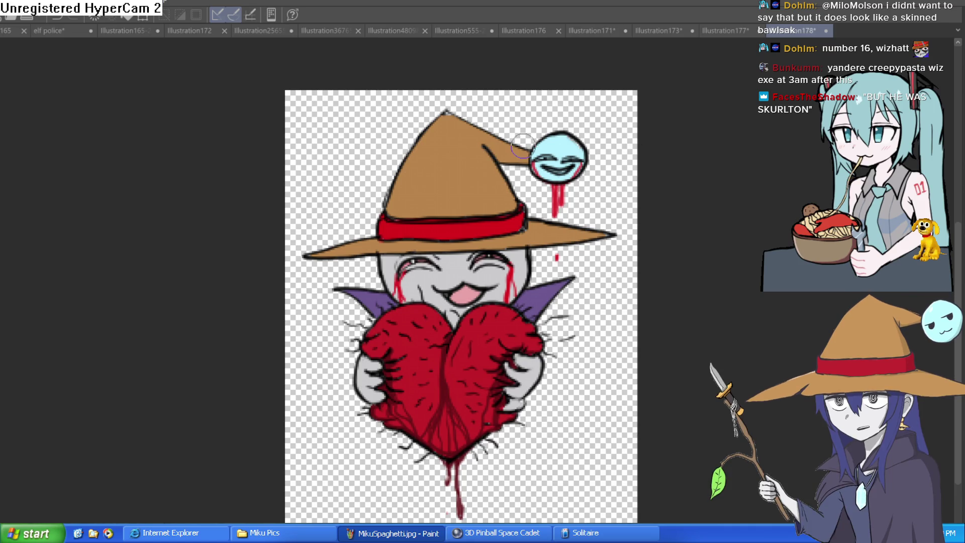
# Step: Look over the goblin-and-clock and flip-phone drawings, then return to the witch-and-heart illustration
pyautogui.click(649, 31)
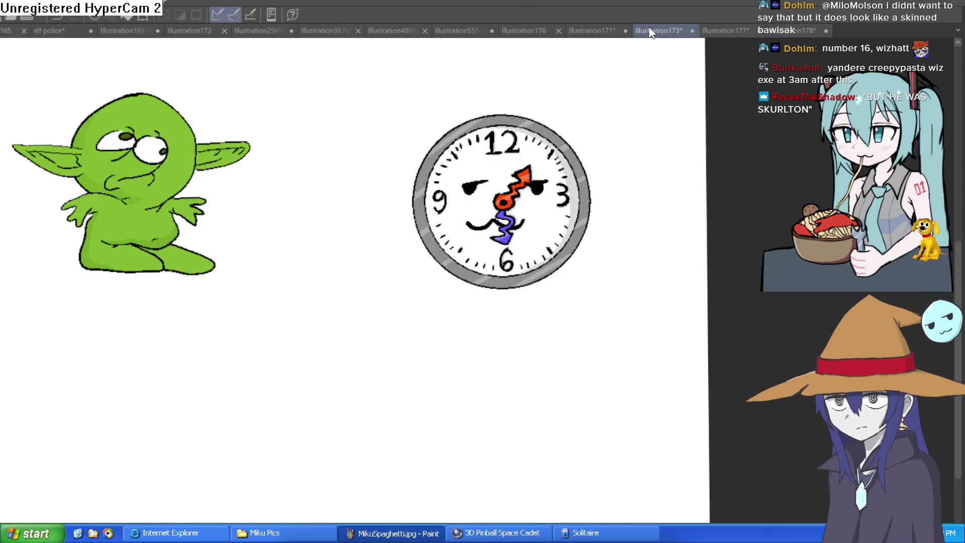
pyautogui.click(741, 32)
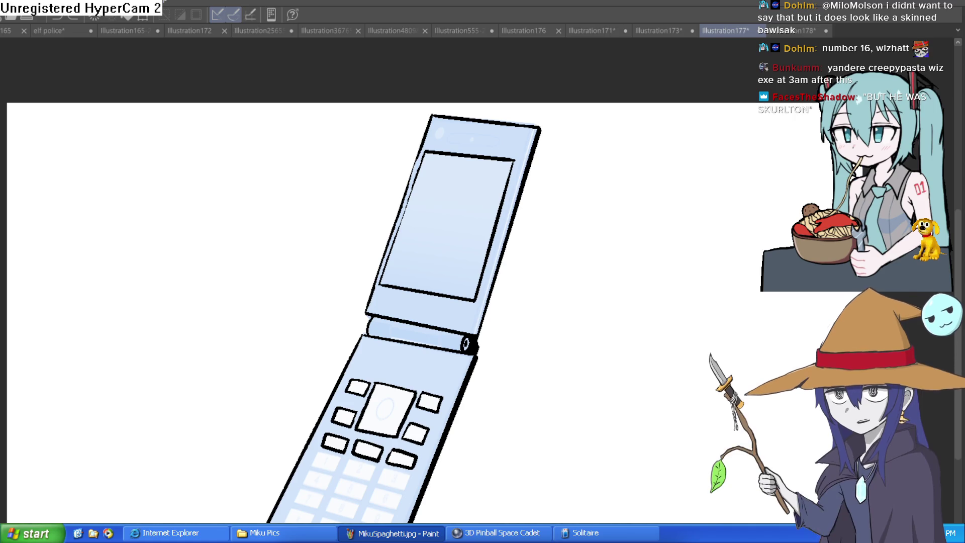
pyautogui.scroll(3, 496, 125)
pyautogui.moveTo(496, 126); pyautogui.dragTo(486, 131)
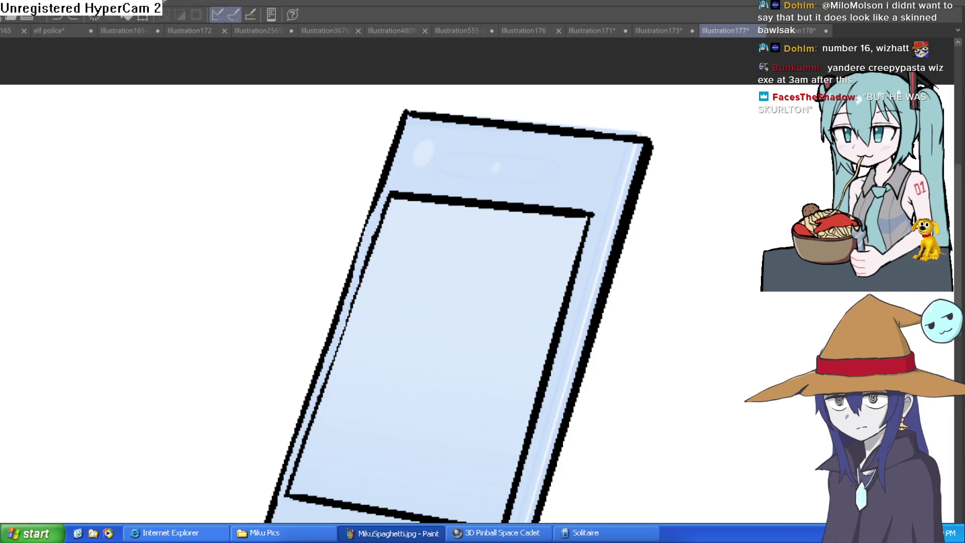
pyautogui.click(802, 29)
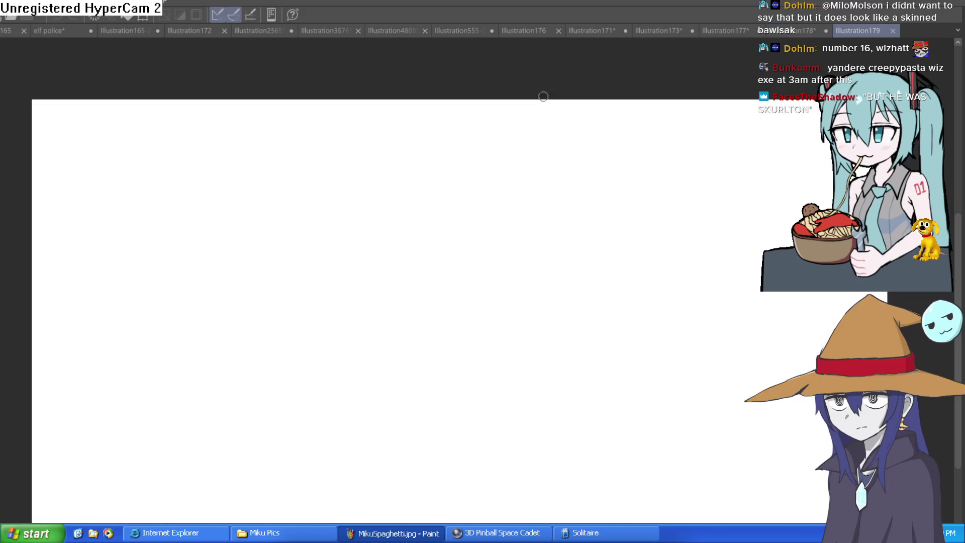
# Step: Create a new canvas, Illustration179, and draw a large round face outline
pyautogui.hotkey('ctrl', 'n')
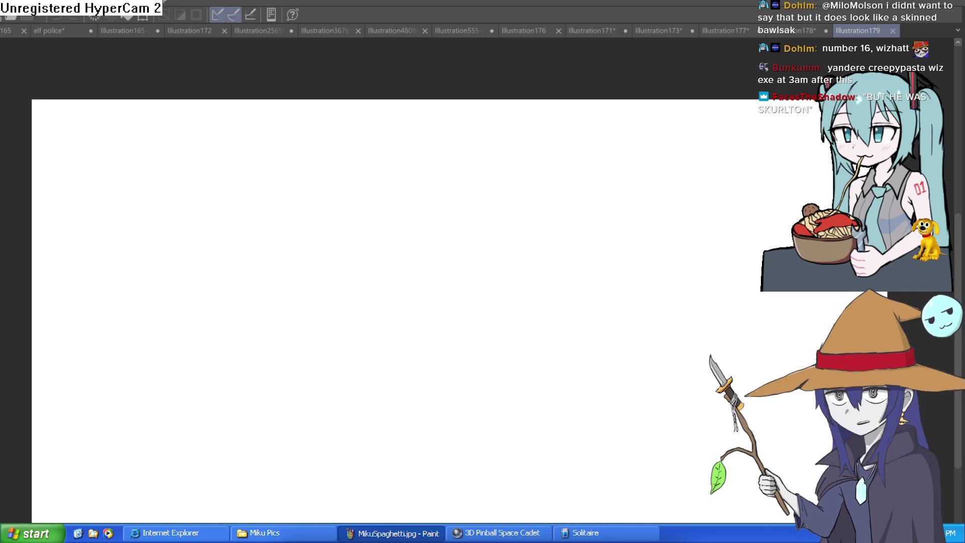
pyautogui.moveTo(429, 193)
pyautogui.mouseDown()
pyautogui.moveTo(385, 228)
pyautogui.moveTo(454, 321)
pyautogui.moveTo(540, 236)
pyautogui.moveTo(462, 172)
pyautogui.moveTo(401, 215)
pyautogui.mouseUp()
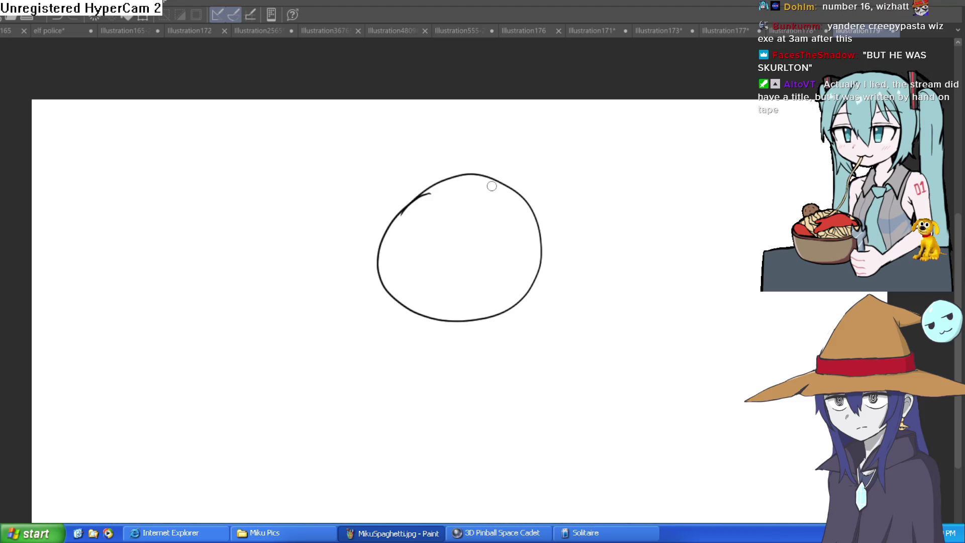
pyautogui.hotkey('ctrl', 'z')
pyautogui.moveTo(412, 163)
pyautogui.mouseDown()
pyautogui.moveTo(386, 162)
pyautogui.moveTo(366, 282)
pyautogui.moveTo(489, 196)
pyautogui.moveTo(415, 146)
pyautogui.moveTo(388, 163)
pyautogui.mouseUp()
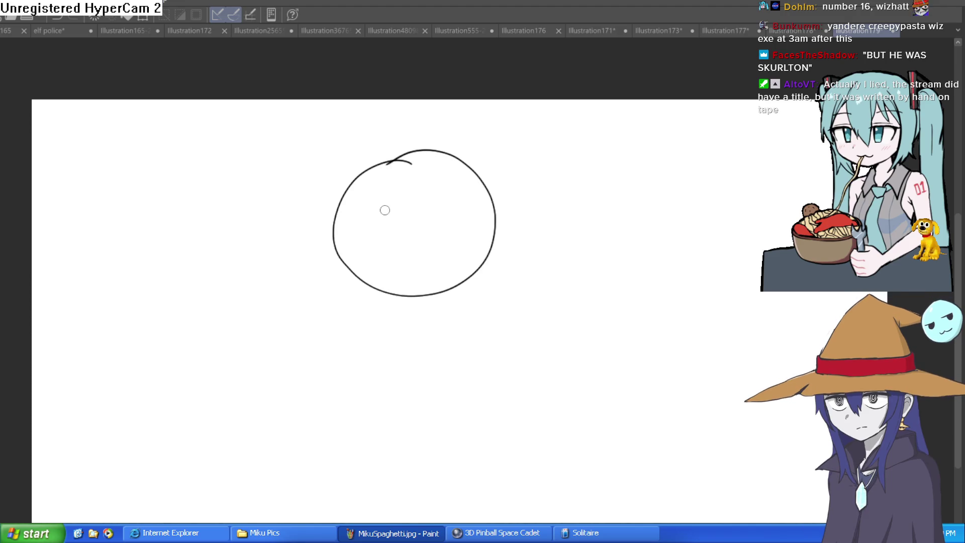
pyautogui.scroll(5, 384, 210)
# Step: Sketch a lemon-shaped eye with a pupil, undo it, and erase the hook atop the circle
pyautogui.moveTo(385, 234)
pyautogui.mouseDown()
pyautogui.moveTo(293, 287)
pyautogui.moveTo(297, 344)
pyautogui.moveTo(387, 303)
pyautogui.moveTo(387, 231)
pyautogui.moveTo(390, 245)
pyautogui.mouseUp()
pyautogui.moveTo(294, 346)
pyautogui.mouseDown()
pyautogui.moveTo(299, 329)
pyautogui.moveTo(306, 339)
pyautogui.mouseUp()
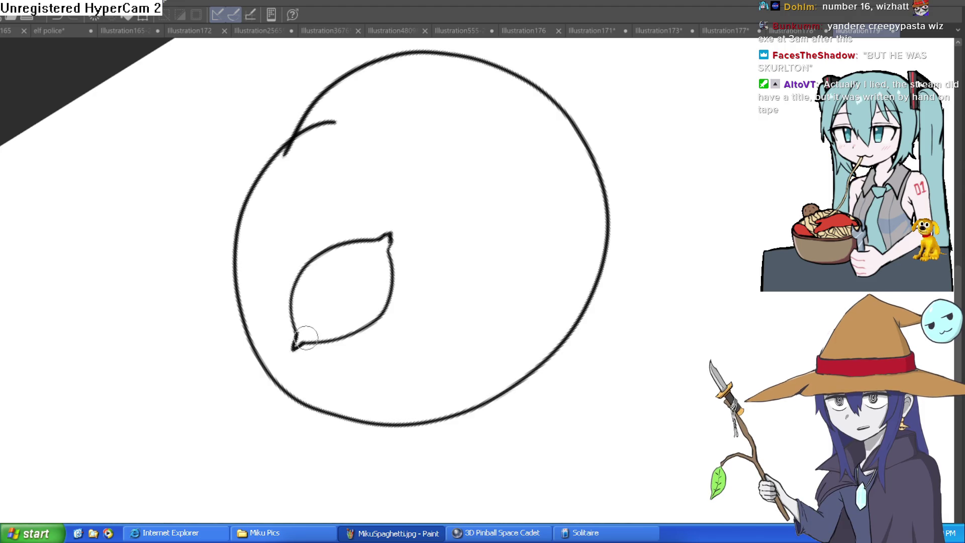
pyautogui.click(340, 290)
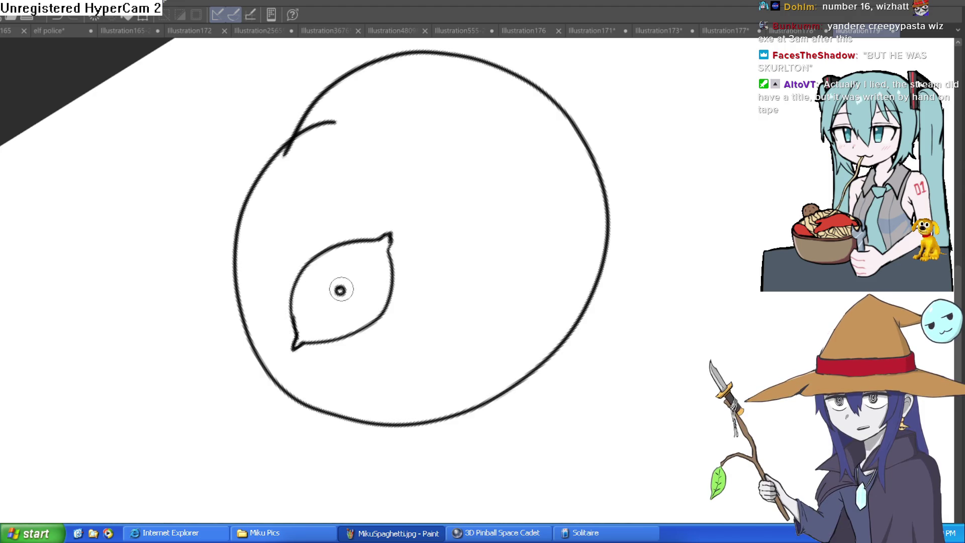
pyautogui.moveTo(387, 237); pyautogui.dragTo(390, 245)
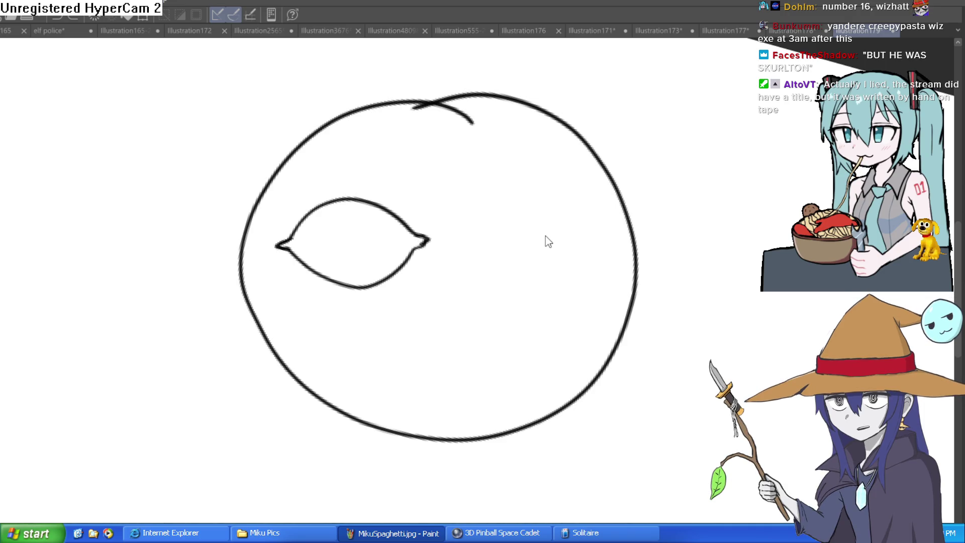
pyautogui.hotkey('ctrl', 'z')
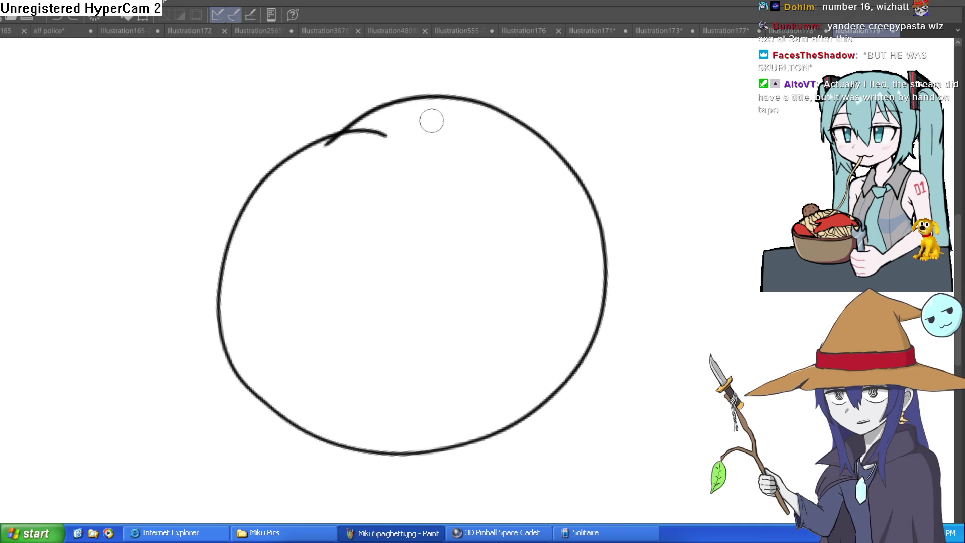
pyautogui.moveTo(384, 130)
pyautogui.mouseDown()
pyautogui.moveTo(355, 140)
pyautogui.moveTo(360, 134)
pyautogui.mouseUp()
pyautogui.moveTo(529, 137)
pyautogui.mouseDown()
pyautogui.moveTo(624, 190)
pyautogui.moveTo(656, 220)
pyautogui.moveTo(598, 215)
pyautogui.moveTo(543, 183)
pyautogui.moveTo(578, 194)
pyautogui.mouseUp()
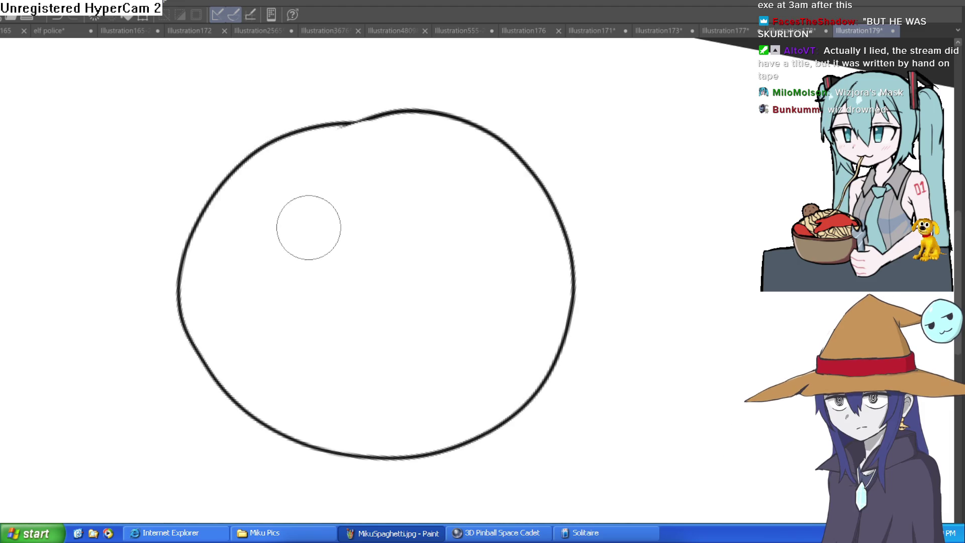
# Step: With a smaller brush, draw two oval eye outlines with small pupil circles and dots
pyautogui.press('[')
pyautogui.press('[')
pyautogui.press('[')
pyautogui.moveTo(300, 234)
pyautogui.mouseDown()
pyautogui.moveTo(263, 301)
pyautogui.moveTo(355, 241)
pyautogui.moveTo(283, 231)
pyautogui.mouseUp()
pyautogui.moveTo(485, 238)
pyautogui.mouseDown()
pyautogui.moveTo(418, 286)
pyautogui.moveTo(519, 306)
pyautogui.moveTo(469, 235)
pyautogui.mouseUp()
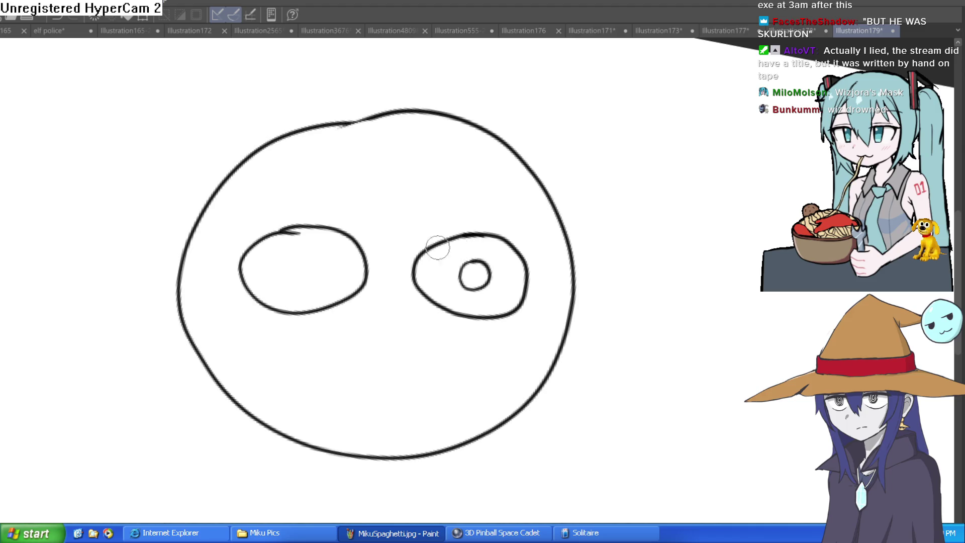
pyautogui.moveTo(291, 283); pyautogui.dragTo(283, 259)
pyautogui.click(298, 269)
pyautogui.click(475, 274)
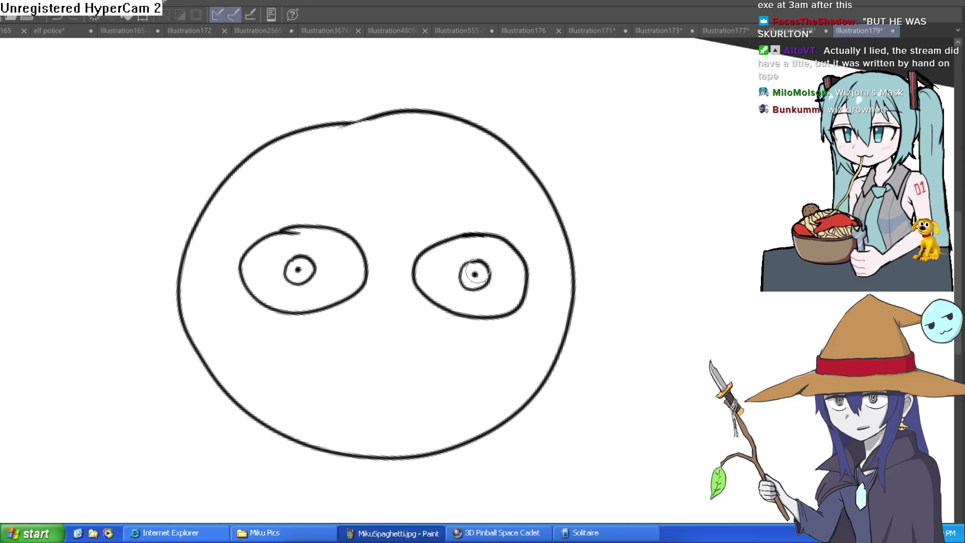
# Step: Fill both eyes black around their white pupils and undo the stray lower-lid stroke
pyautogui.click(496, 251)
pyautogui.click(354, 245)
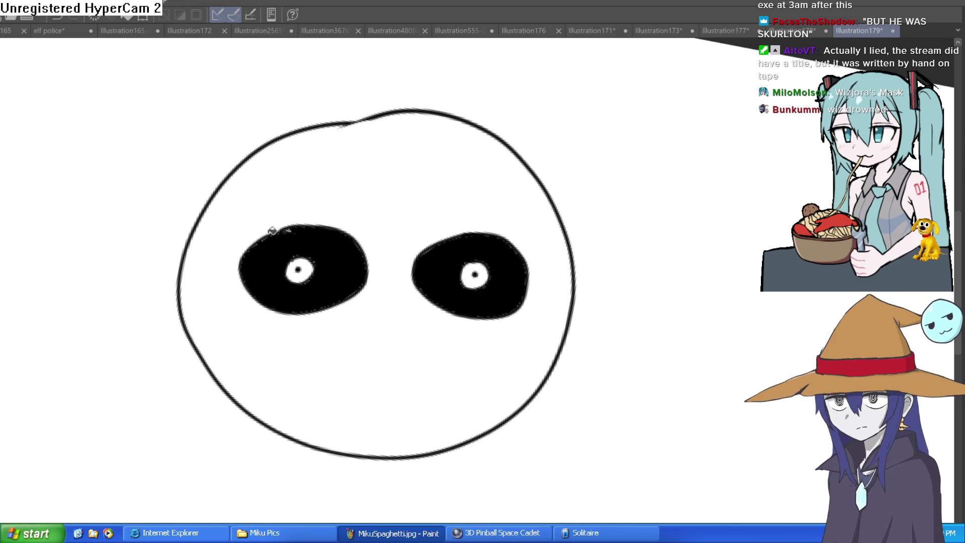
pyautogui.moveTo(400, 208)
pyautogui.mouseDown()
pyautogui.moveTo(452, 251)
pyautogui.moveTo(382, 276)
pyautogui.mouseUp()
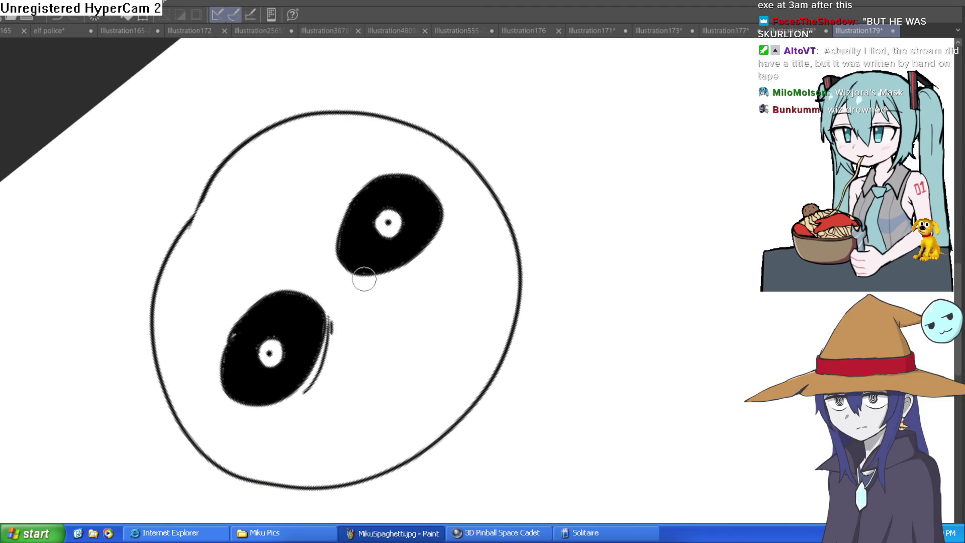
pyautogui.hotkey('ctrl', 'z')
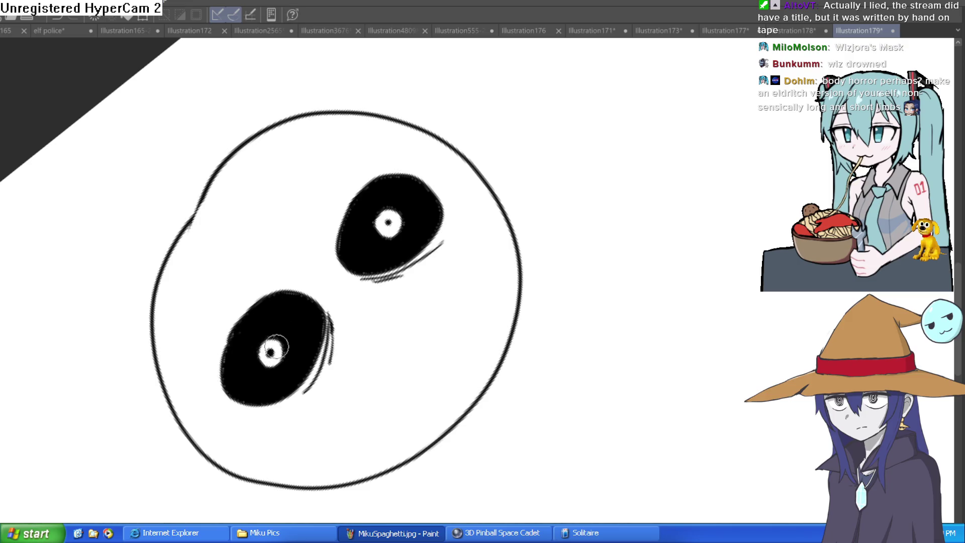
# Step: Paint dark streaks across the white pupils of both eyes
pyautogui.moveTo(399, 213)
pyautogui.mouseDown()
pyautogui.moveTo(461, 122)
pyautogui.moveTo(536, 206)
pyautogui.mouseUp()
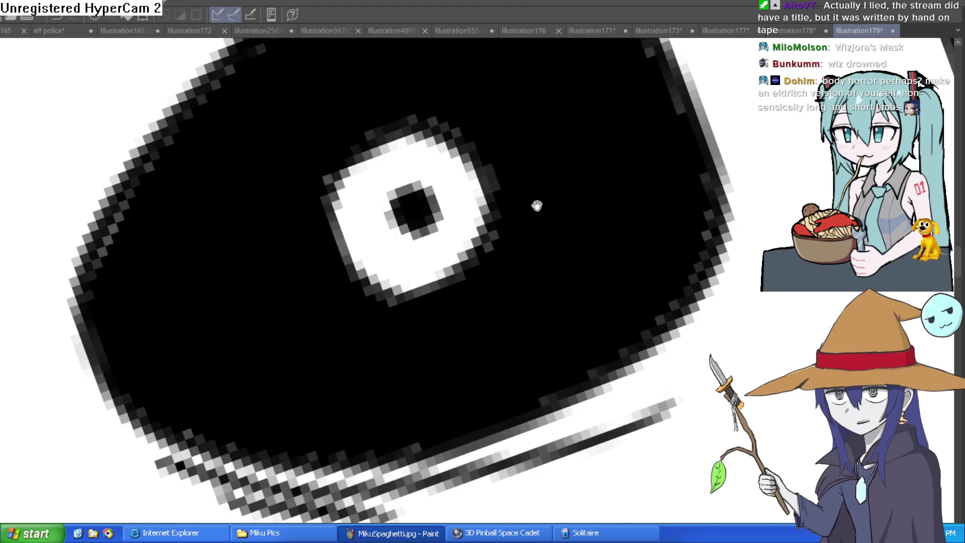
pyautogui.moveTo(412, 203)
pyautogui.mouseDown()
pyautogui.moveTo(470, 133)
pyautogui.moveTo(457, 191)
pyautogui.moveTo(420, 231)
pyautogui.moveTo(416, 293)
pyautogui.moveTo(382, 211)
pyautogui.moveTo(412, 201)
pyautogui.moveTo(362, 201)
pyautogui.moveTo(369, 226)
pyautogui.moveTo(448, 194)
pyautogui.mouseUp()
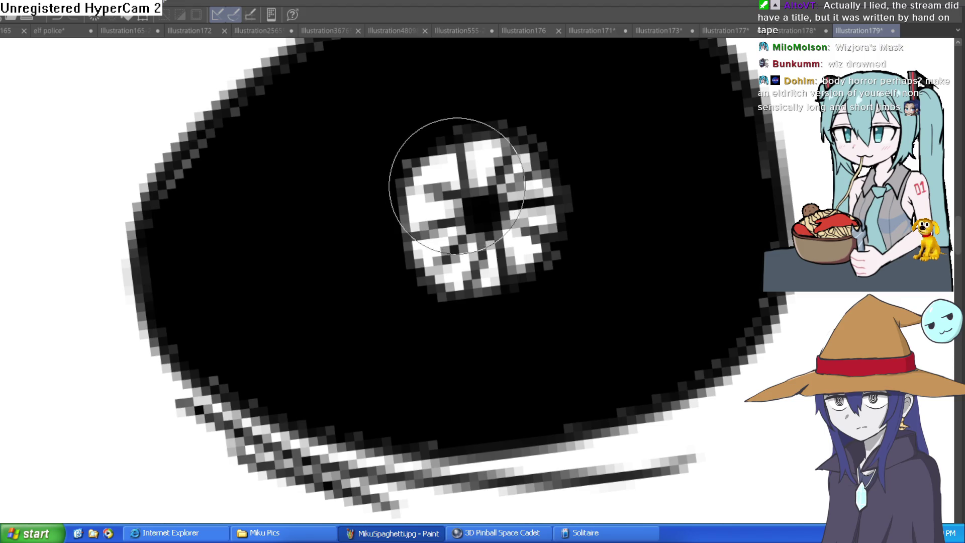
pyautogui.moveTo(456, 186)
pyautogui.mouseDown()
pyautogui.moveTo(741, 166)
pyautogui.moveTo(777, 203)
pyautogui.mouseUp()
pyautogui.scroll(-5, 709, 170)
pyautogui.scroll(-1, 461, 250)
pyautogui.scroll(6, 416, 223)
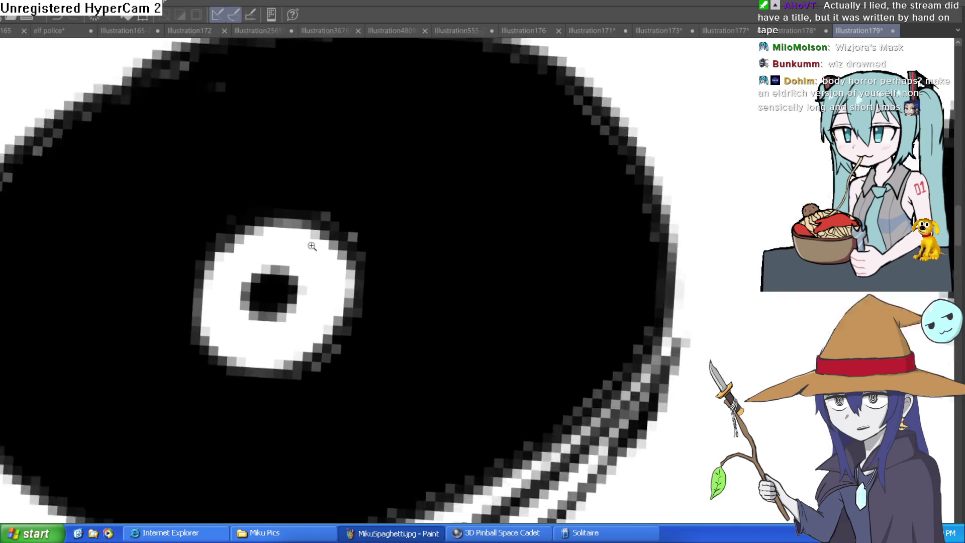
pyautogui.moveTo(457, 180)
pyautogui.mouseDown()
pyautogui.moveTo(484, 312)
pyautogui.moveTo(463, 398)
pyautogui.moveTo(333, 452)
pyautogui.moveTo(216, 410)
pyautogui.moveTo(247, 349)
pyautogui.mouseUp()
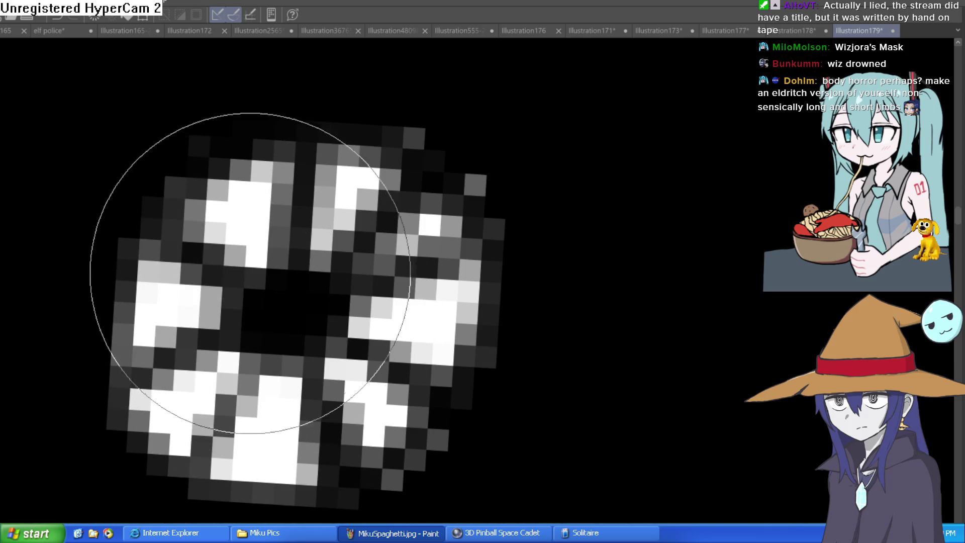
pyautogui.scroll(-5, 347, 298)
pyautogui.scroll(3, 610, 264)
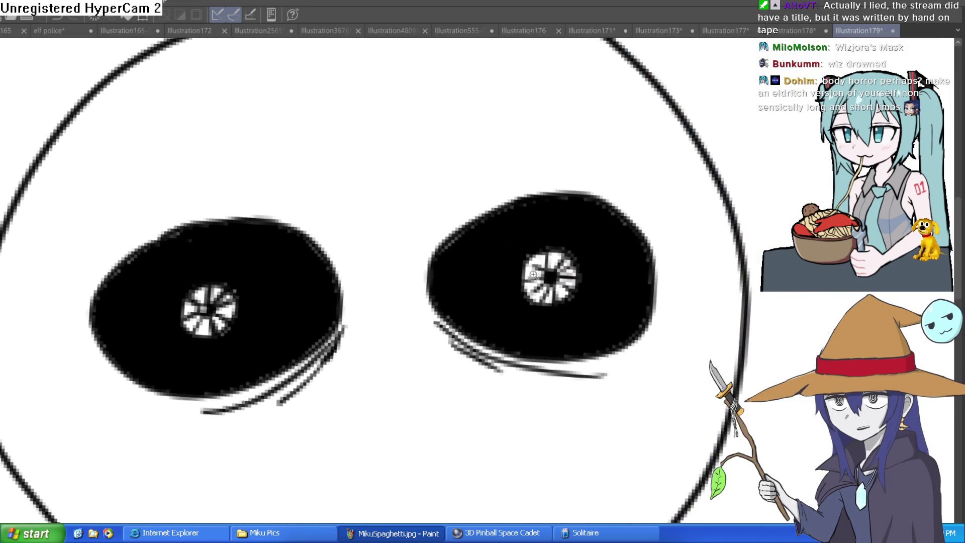
pyautogui.scroll(-3, 611, 264)
pyautogui.moveTo(674, 276)
pyautogui.mouseDown()
pyautogui.moveTo(651, 262)
pyautogui.moveTo(593, 164)
pyautogui.moveTo(633, 248)
pyautogui.moveTo(592, 280)
pyautogui.moveTo(652, 213)
pyautogui.mouseUp()
# Step: Draw heavy wrinkle lines under the right eye and along the left eye's lower edge
pyautogui.press('-')
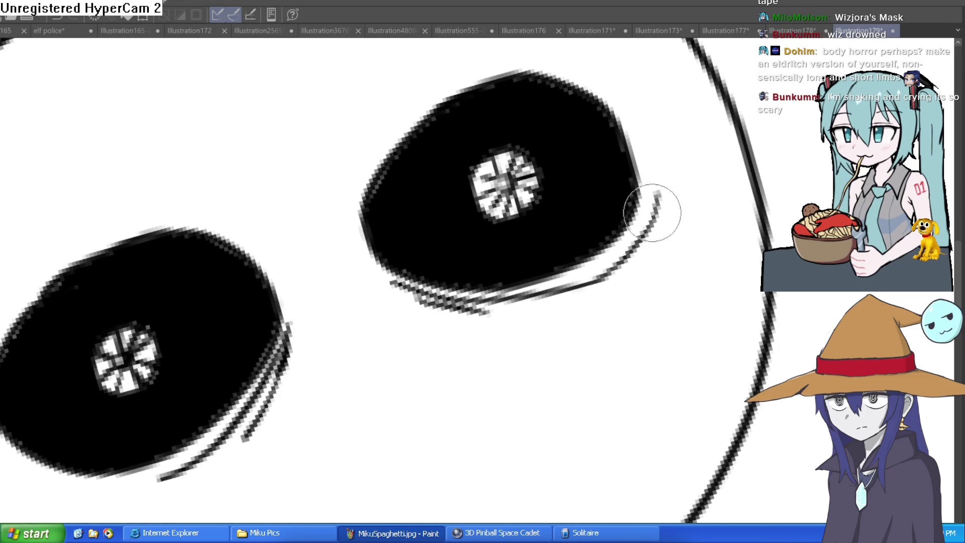
pyautogui.moveTo(478, 313); pyautogui.dragTo(646, 252)
pyautogui.moveTo(487, 302); pyautogui.dragTo(502, 323)
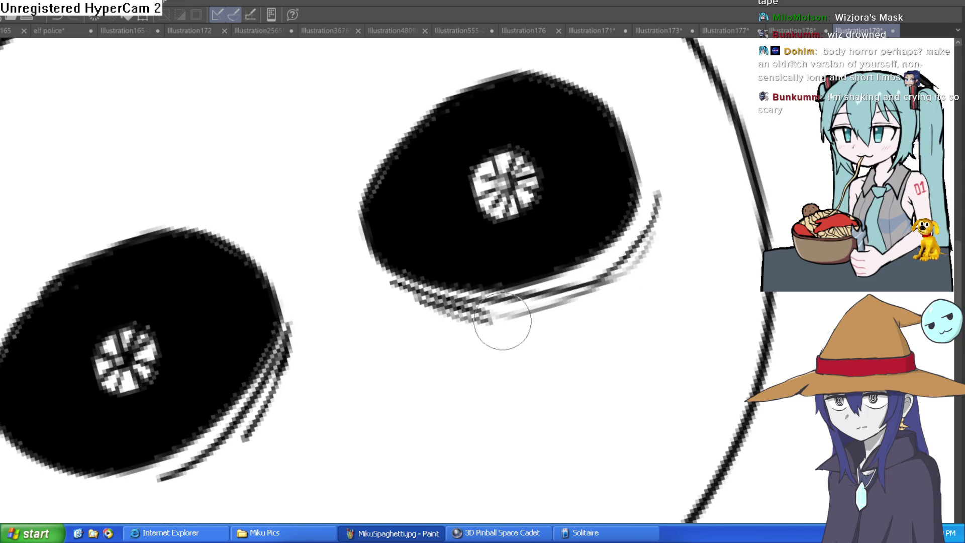
pyautogui.moveTo(206, 455)
pyautogui.mouseDown()
pyautogui.moveTo(304, 327)
pyautogui.moveTo(186, 349)
pyautogui.mouseUp()
pyautogui.moveTo(390, 214); pyautogui.dragTo(376, 269)
pyautogui.moveTo(346, 307); pyautogui.dragTo(274, 370)
pyautogui.moveTo(379, 215); pyautogui.dragTo(351, 307)
pyautogui.scroll(-5, 446, 261)
pyautogui.moveTo(573, 216)
pyautogui.mouseDown()
pyautogui.moveTo(609, 243)
pyautogui.moveTo(640, 233)
pyautogui.moveTo(655, 241)
pyautogui.mouseUp()
pyautogui.scroll(2, 582, 239)
pyautogui.moveTo(581, 237)
pyautogui.mouseDown()
pyautogui.moveTo(502, 159)
pyautogui.moveTo(467, 198)
pyautogui.moveTo(502, 159)
pyautogui.moveTo(624, 258)
pyautogui.mouseUp()
pyautogui.scroll(4, 500, 157)
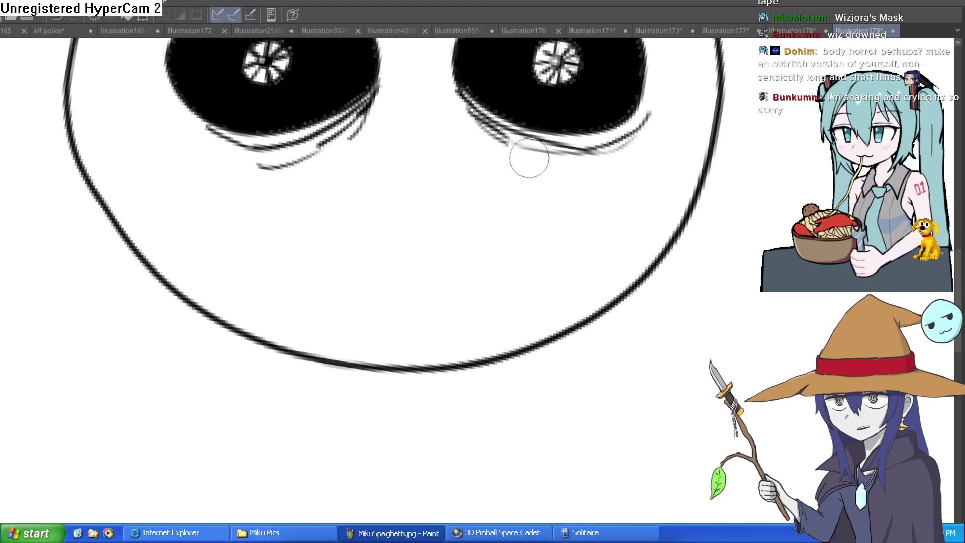
# Step: Draw a slanted mouth outline with a wavy upper teeth line
pyautogui.moveTo(524, 159)
pyautogui.mouseDown()
pyautogui.moveTo(450, 195)
pyautogui.moveTo(453, 173)
pyautogui.moveTo(414, 217)
pyautogui.moveTo(413, 196)
pyautogui.moveTo(522, 189)
pyautogui.moveTo(427, 196)
pyautogui.mouseUp()
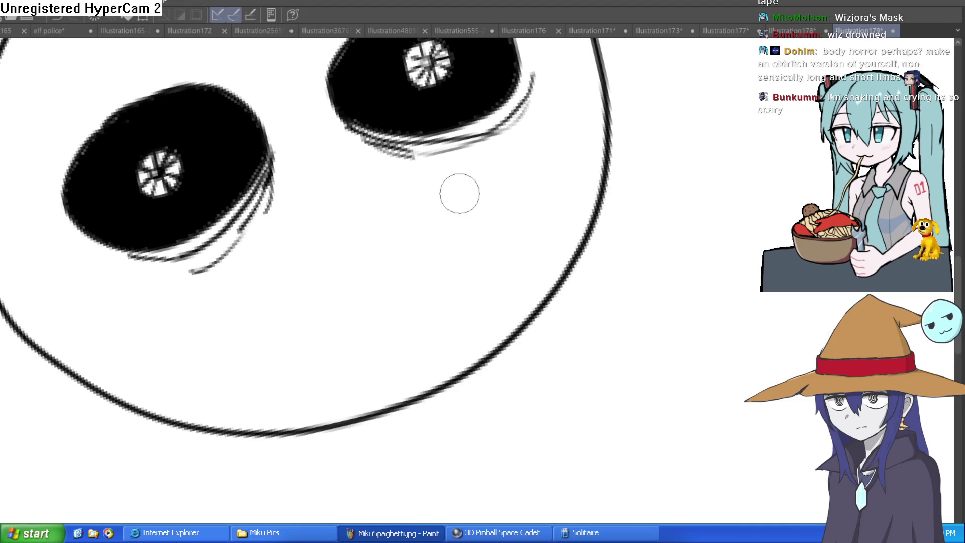
pyautogui.hotkey('ctrl', 'z')
pyautogui.moveTo(275, 315)
pyautogui.mouseDown()
pyautogui.moveTo(323, 238)
pyautogui.moveTo(478, 172)
pyautogui.moveTo(519, 205)
pyautogui.moveTo(368, 321)
pyautogui.moveTo(274, 318)
pyautogui.moveTo(361, 263)
pyautogui.moveTo(498, 232)
pyautogui.mouseUp()
pyautogui.scroll(-3, 498, 231)
pyautogui.press('-')
pyautogui.moveTo(294, 274)
pyautogui.mouseDown()
pyautogui.moveTo(427, 201)
pyautogui.moveTo(499, 181)
pyautogui.mouseUp()
# Step: Redraw the wavy upper and lower teeth lines inside the mouth, undoing failed attempts
pyautogui.hotkey('ctrl', 'z')
pyautogui.hotkey('ctrl', 'z')
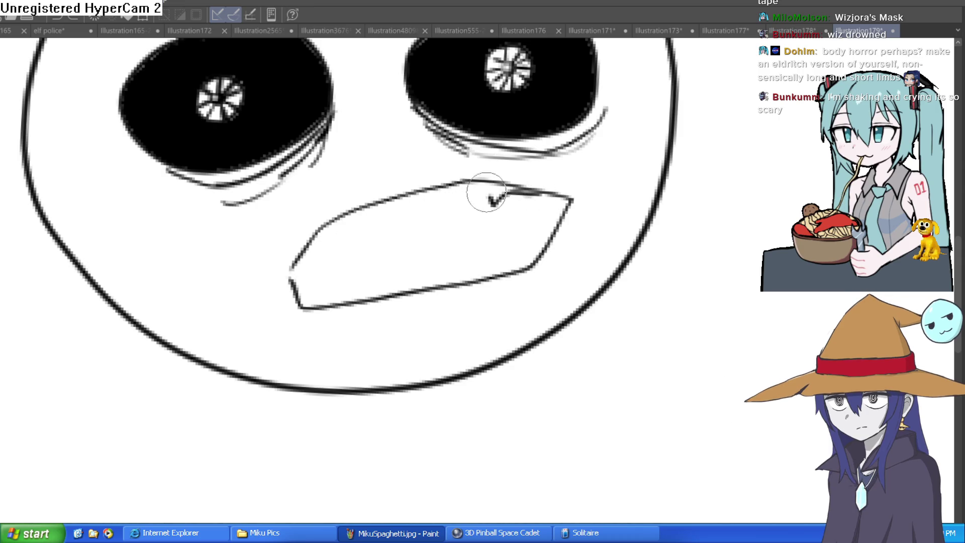
pyautogui.moveTo(393, 215); pyautogui.dragTo(351, 236)
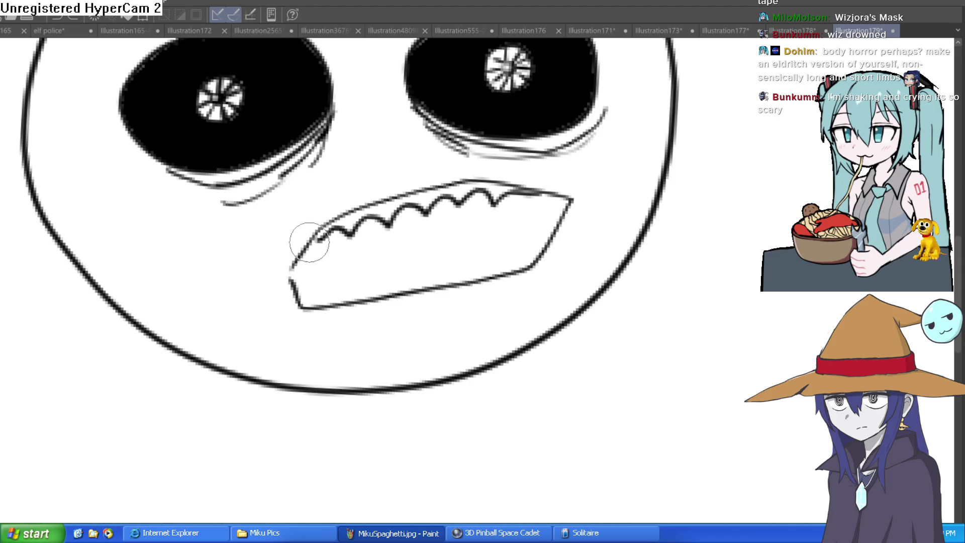
pyautogui.moveTo(299, 293)
pyautogui.mouseDown()
pyautogui.moveTo(471, 251)
pyautogui.moveTo(522, 254)
pyautogui.moveTo(444, 257)
pyautogui.moveTo(328, 285)
pyautogui.moveTo(301, 278)
pyautogui.moveTo(356, 252)
pyautogui.moveTo(394, 280)
pyautogui.moveTo(442, 244)
pyautogui.moveTo(477, 264)
pyautogui.moveTo(534, 233)
pyautogui.moveTo(538, 244)
pyautogui.moveTo(699, 205)
pyautogui.moveTo(628, 182)
pyautogui.moveTo(642, 215)
pyautogui.moveTo(718, 191)
pyautogui.moveTo(708, 160)
pyautogui.moveTo(623, 216)
pyautogui.moveTo(561, 171)
pyautogui.moveTo(557, 229)
pyautogui.moveTo(522, 181)
pyautogui.moveTo(452, 236)
pyautogui.moveTo(379, 241)
pyautogui.moveTo(377, 226)
pyautogui.moveTo(329, 236)
pyautogui.moveTo(302, 276)
pyautogui.moveTo(280, 263)
pyautogui.mouseUp()
pyautogui.hotkey('ctrl', 'z')
# Step: Enlarge the view of the face, then delete the teeth and restore them with undo
pyautogui.scroll(2, 312, 248)
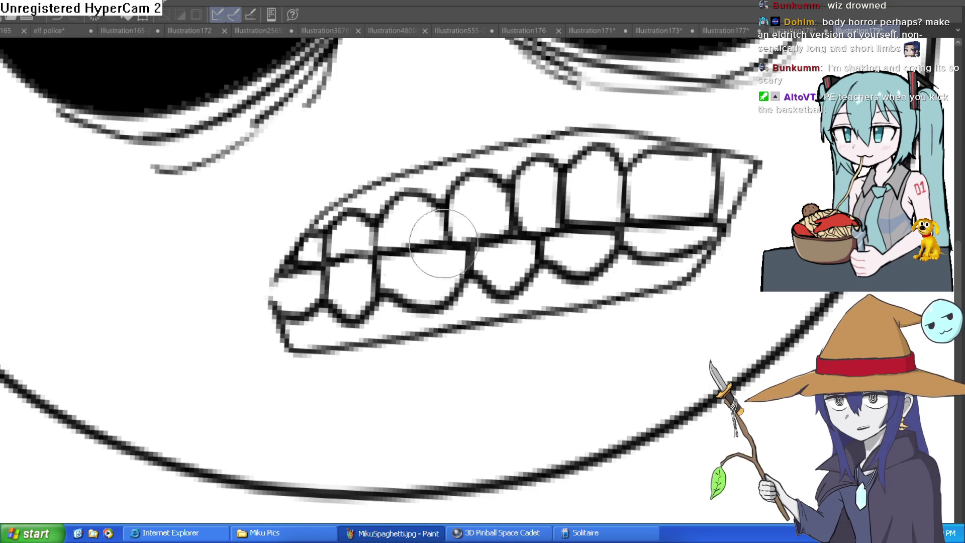
pyautogui.scroll(-5, 654, 208)
pyautogui.moveTo(654, 208)
pyautogui.mouseDown()
pyautogui.moveTo(525, 239)
pyautogui.moveTo(576, 220)
pyautogui.mouseUp()
pyautogui.scroll(-3, 575, 220)
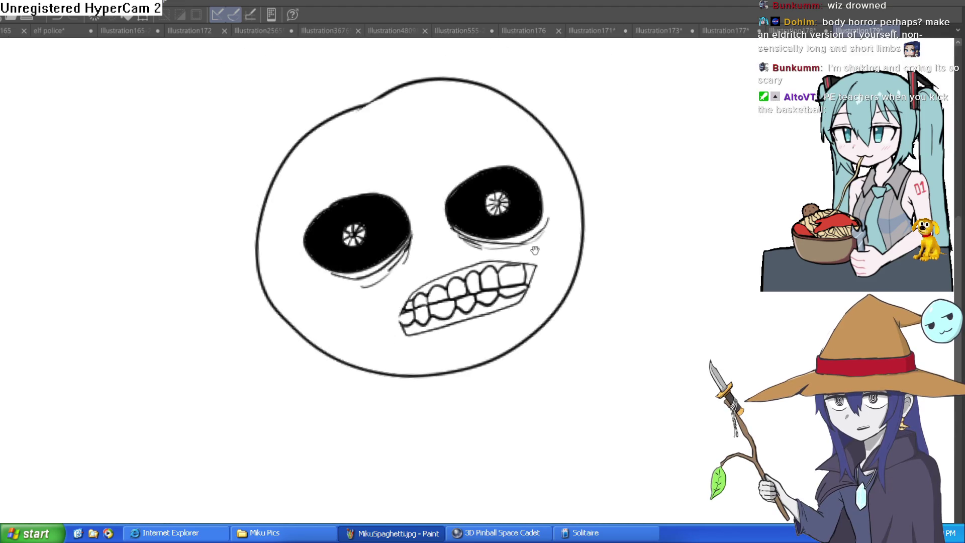
pyautogui.scroll(5, 534, 250)
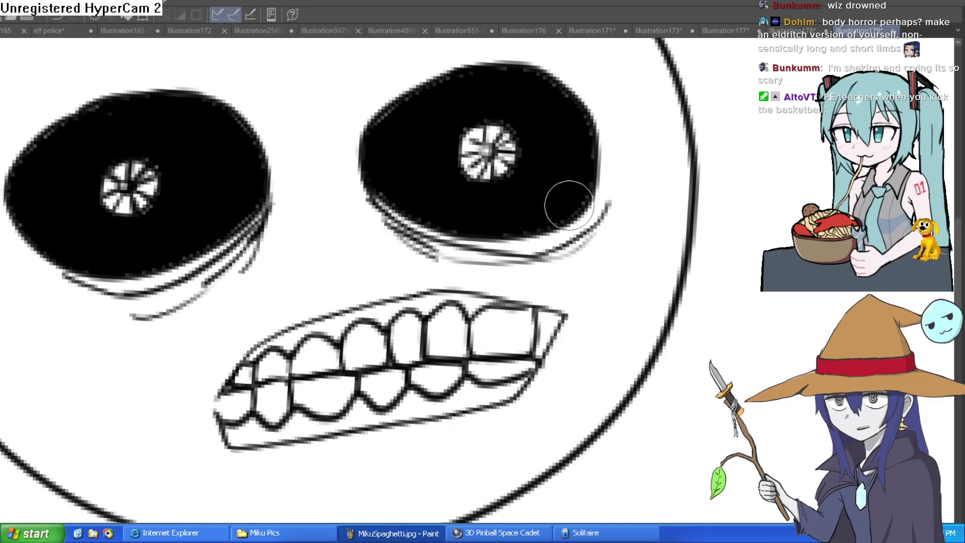
pyautogui.scroll(-2, 567, 204)
pyautogui.scroll(-2, 631, 233)
pyautogui.press('Delete')
pyautogui.hotkey('ctrl', 'z')
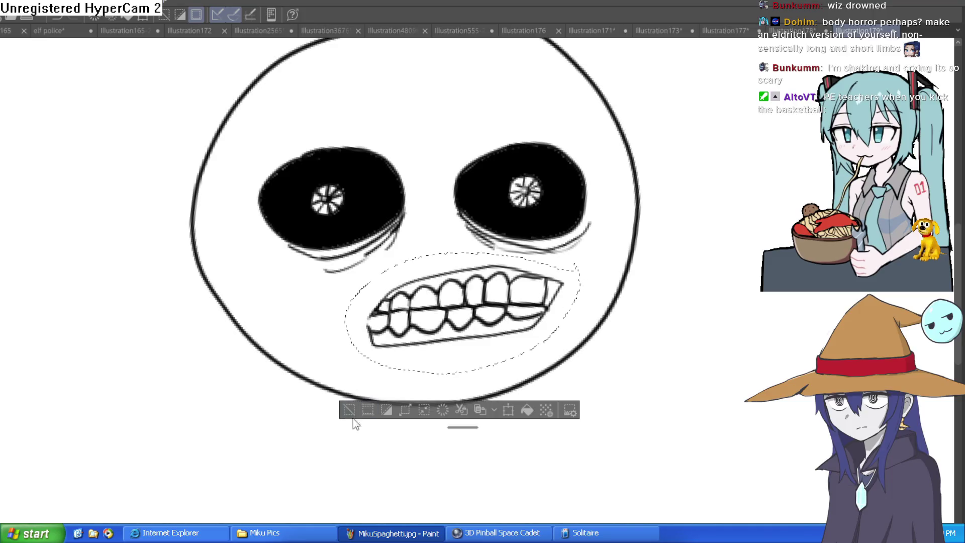
# Step: Drop the mouth selection, delete the teeth, and paint both pupils white
pyautogui.click(349, 411)
pyautogui.press('Delete')
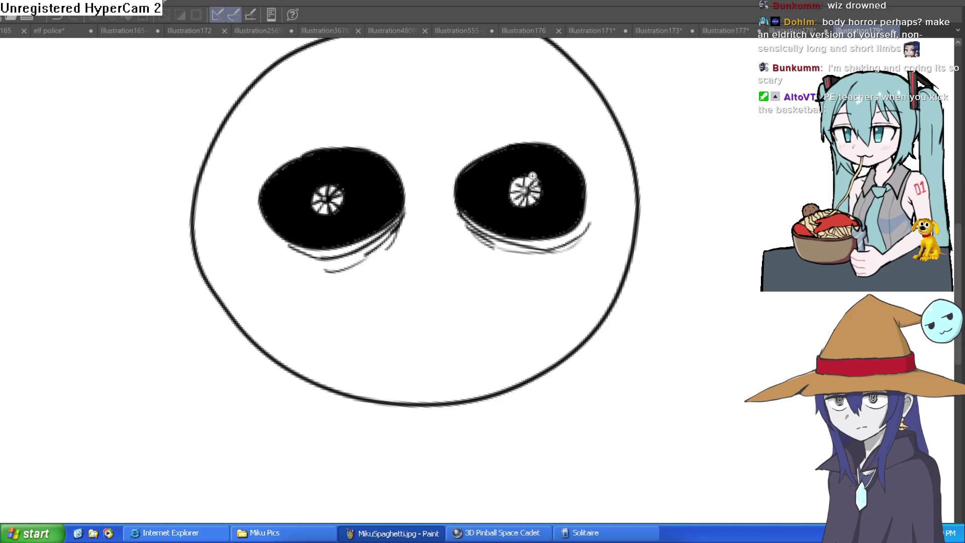
pyautogui.scroll(2, 532, 176)
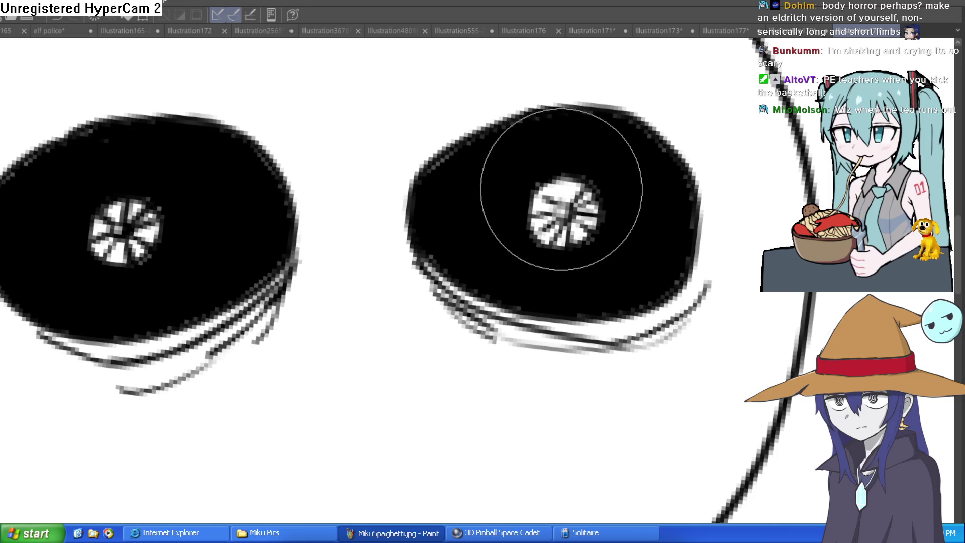
pyautogui.moveTo(530, 201); pyautogui.dragTo(589, 216)
pyautogui.moveTo(125, 183)
pyautogui.mouseDown()
pyautogui.moveTo(138, 216)
pyautogui.moveTo(129, 226)
pyautogui.mouseUp()
# Step: Recentre the eyes and whole face, and rotate the canvas view counter-clockwise
pyautogui.scroll(-5, 499, 213)
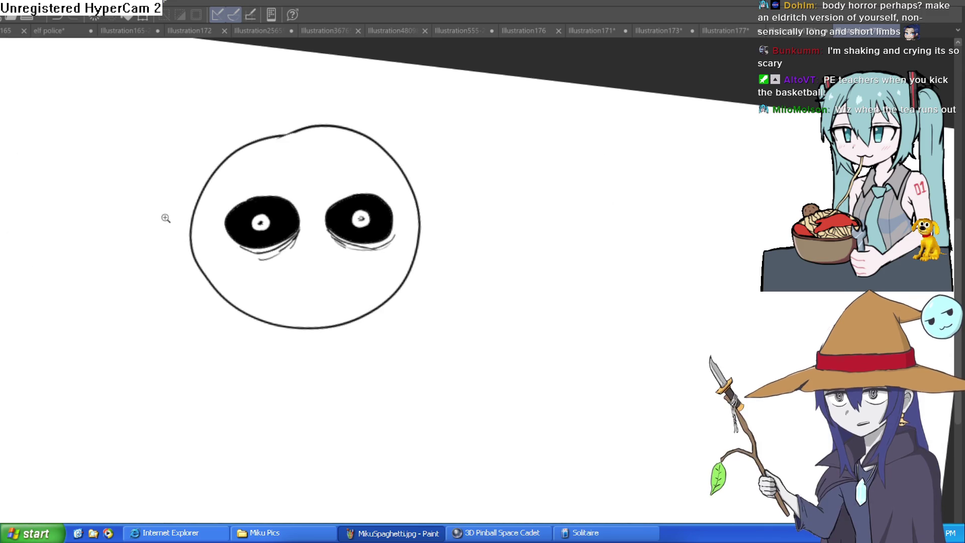
pyautogui.scroll(5, 164, 215)
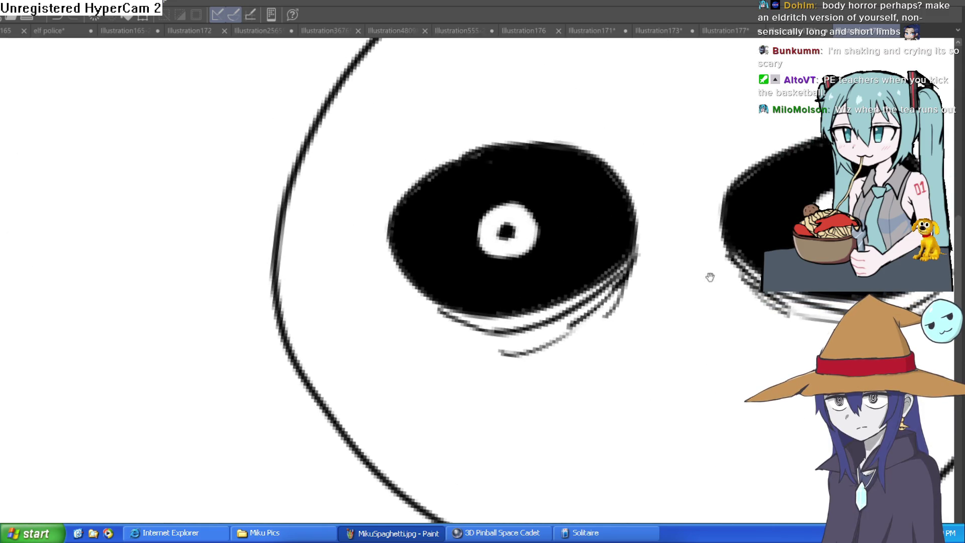
pyautogui.moveTo(709, 277); pyautogui.dragTo(578, 280)
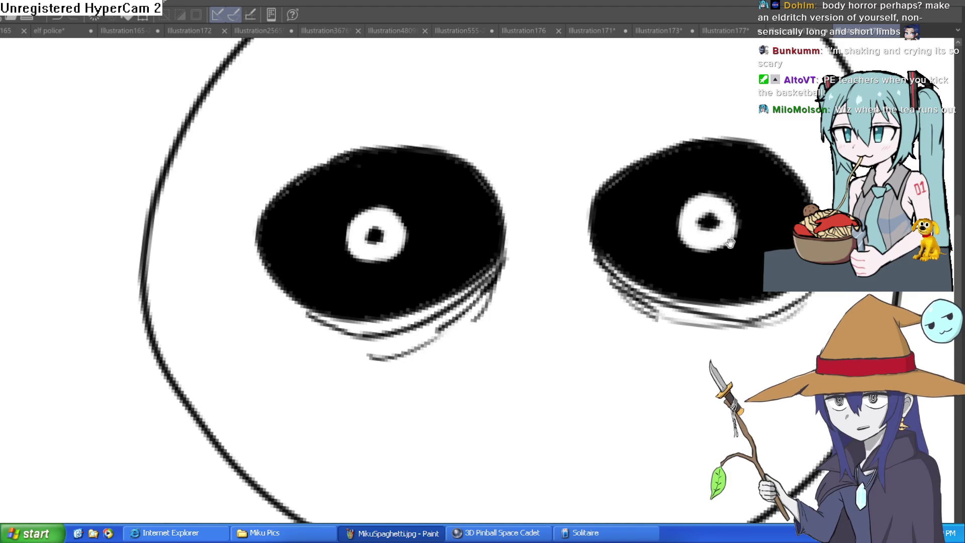
pyautogui.moveTo(734, 227); pyautogui.dragTo(673, 288)
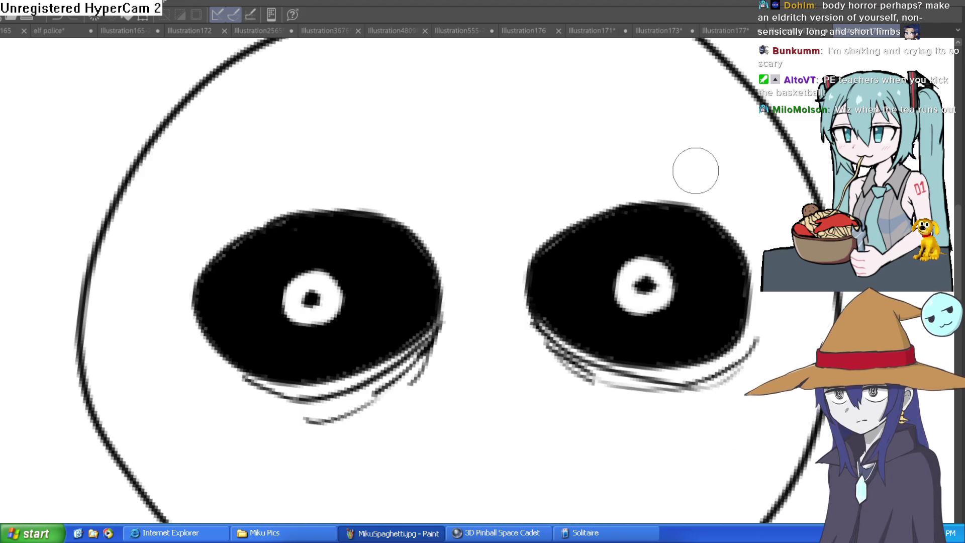
pyautogui.scroll(-3, 694, 168)
pyautogui.moveTo(629, 239)
pyautogui.mouseDown()
pyautogui.moveTo(631, 198)
pyautogui.moveTo(613, 210)
pyautogui.mouseUp()
pyautogui.scroll(-4, 617, 218)
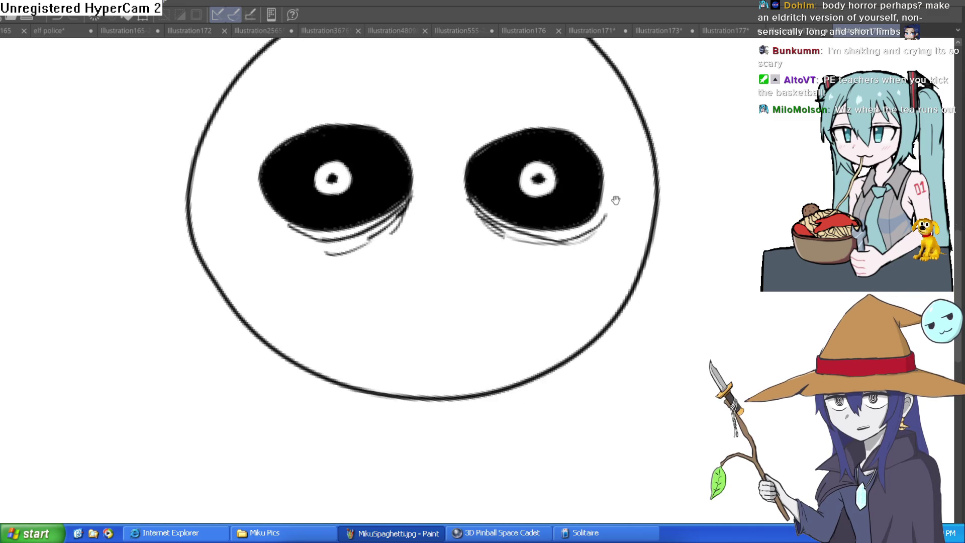
pyautogui.moveTo(607, 215)
pyautogui.mouseDown()
pyautogui.moveTo(551, 161)
pyautogui.moveTo(422, 250)
pyautogui.moveTo(385, 306)
pyautogui.moveTo(478, 225)
pyautogui.moveTo(594, 339)
pyautogui.mouseUp()
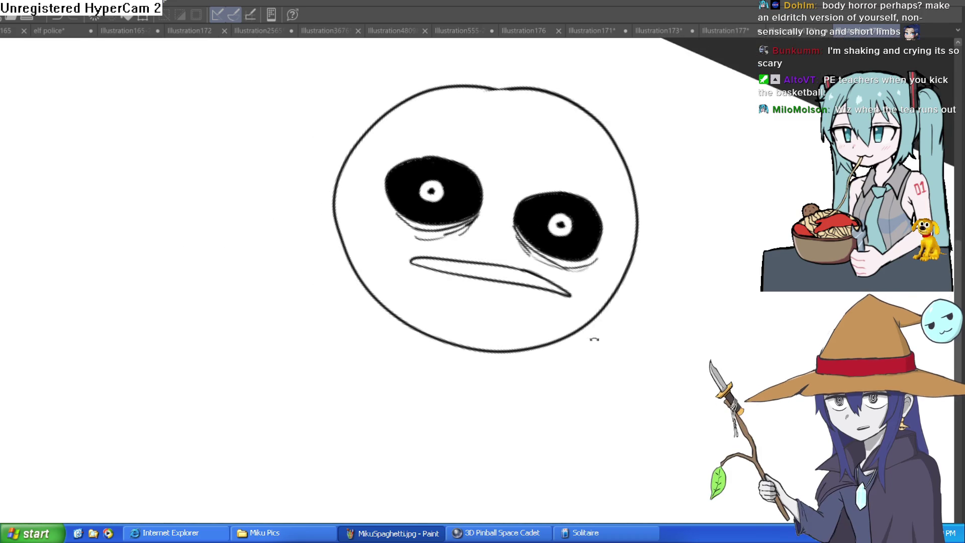
# Step: Undo the stroke drawn across the lower face and zoom out to the whole face
pyautogui.hotkey('ctrl', 'z')
pyautogui.moveTo(501, 275)
pyautogui.mouseDown()
pyautogui.moveTo(514, 263)
pyautogui.moveTo(500, 283)
pyautogui.moveTo(497, 264)
pyautogui.moveTo(498, 299)
pyautogui.moveTo(485, 318)
pyautogui.moveTo(493, 287)
pyautogui.moveTo(553, 226)
pyautogui.moveTo(571, 223)
pyautogui.moveTo(575, 234)
pyautogui.moveTo(562, 239)
pyautogui.mouseUp()
pyautogui.scroll(3, 447, 276)
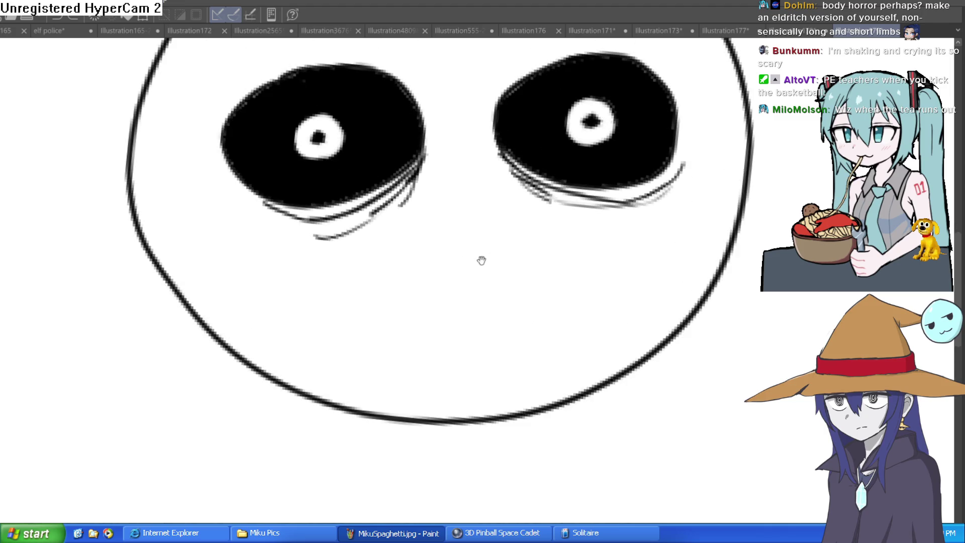
pyautogui.scroll(-5, 478, 270)
pyautogui.moveTo(517, 270)
pyautogui.mouseDown()
pyautogui.moveTo(559, 218)
pyautogui.moveTo(579, 243)
pyautogui.mouseUp()
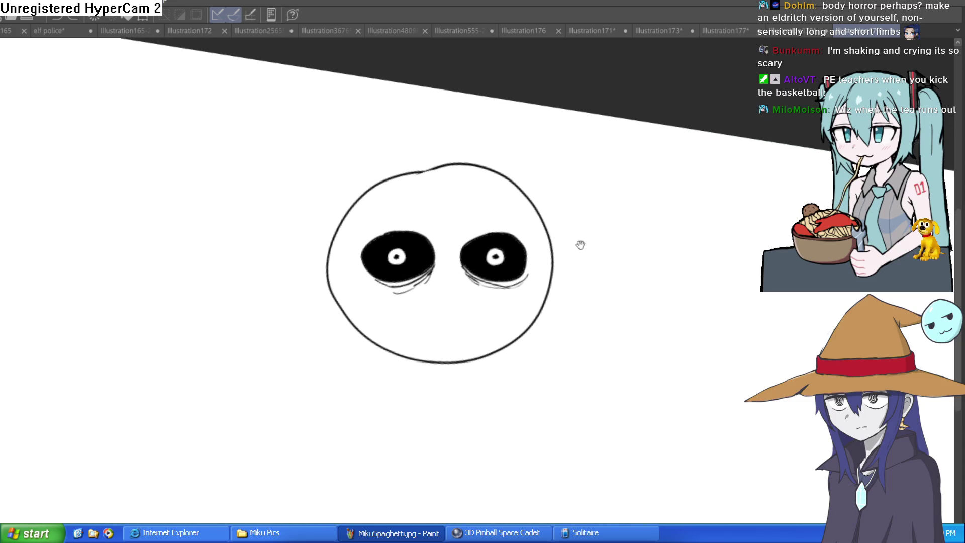
# Step: Draw the long hat brim line and shift the whole drawing down and left
pyautogui.moveTo(323, 221); pyautogui.dragTo(618, 233)
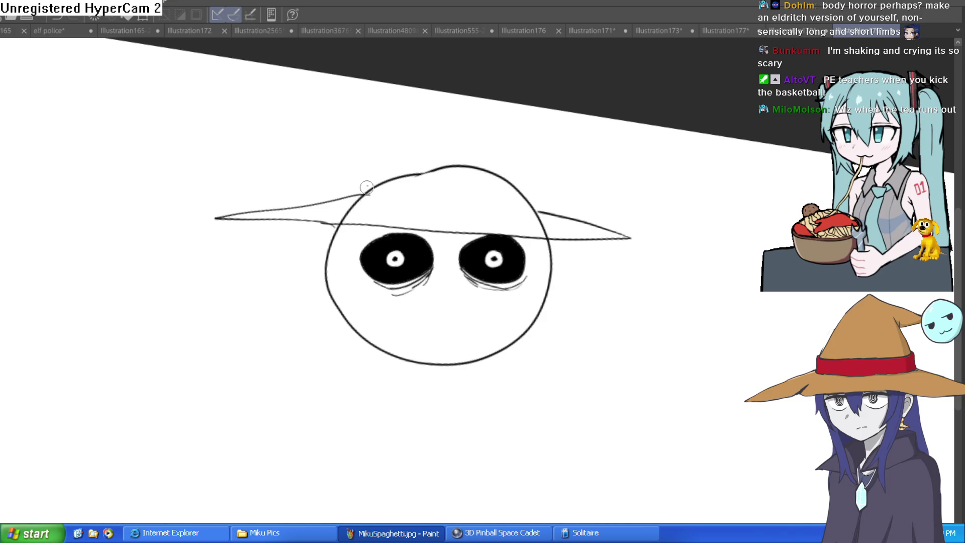
pyautogui.moveTo(424, 210); pyautogui.dragTo(535, 207)
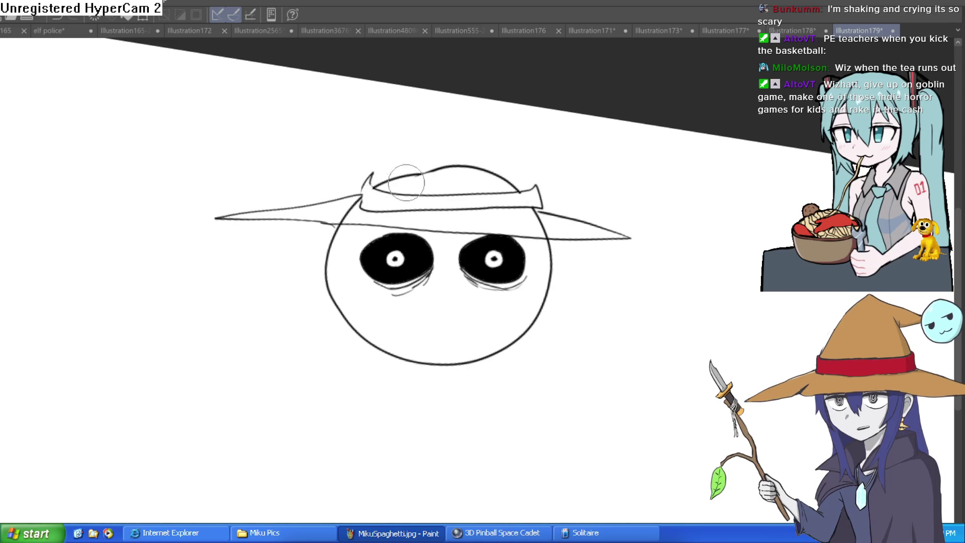
pyautogui.hotkey('ctrl', 't')
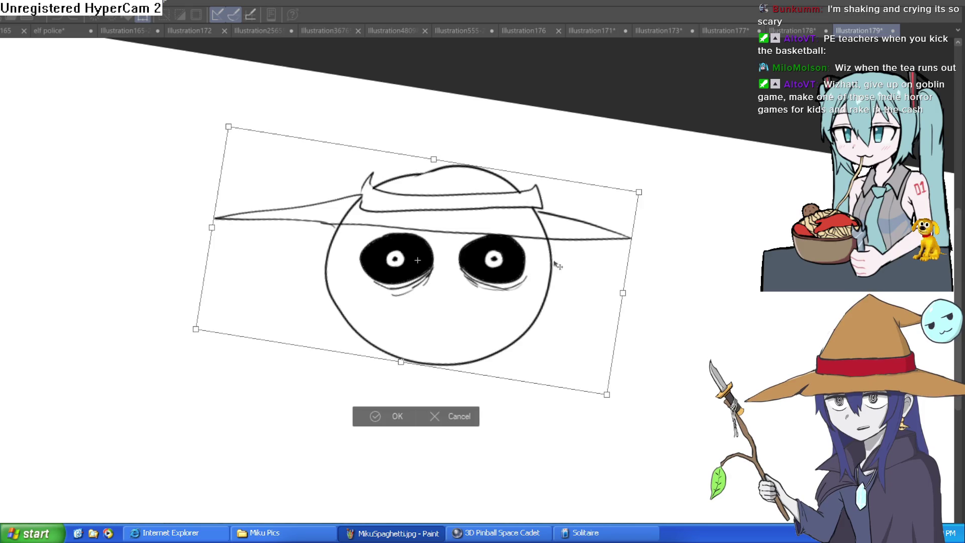
pyautogui.moveTo(538, 278); pyautogui.dragTo(522, 354)
pyautogui.click(352, 497)
# Step: Erase the crown line, the head outline crossing the brim, and the right eye's fill
pyautogui.moveTo(405, 441); pyautogui.dragTo(557, 306)
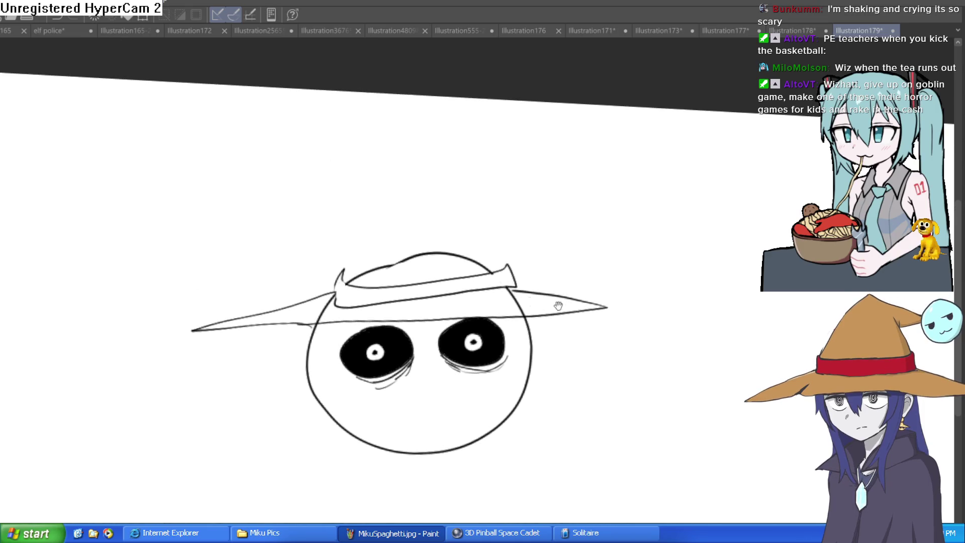
pyautogui.moveTo(484, 260)
pyautogui.mouseDown()
pyautogui.moveTo(424, 254)
pyautogui.moveTo(345, 275)
pyautogui.moveTo(329, 303)
pyautogui.mouseUp()
pyautogui.moveTo(520, 308)
pyautogui.mouseDown()
pyautogui.moveTo(508, 294)
pyautogui.moveTo(520, 307)
pyautogui.mouseUp()
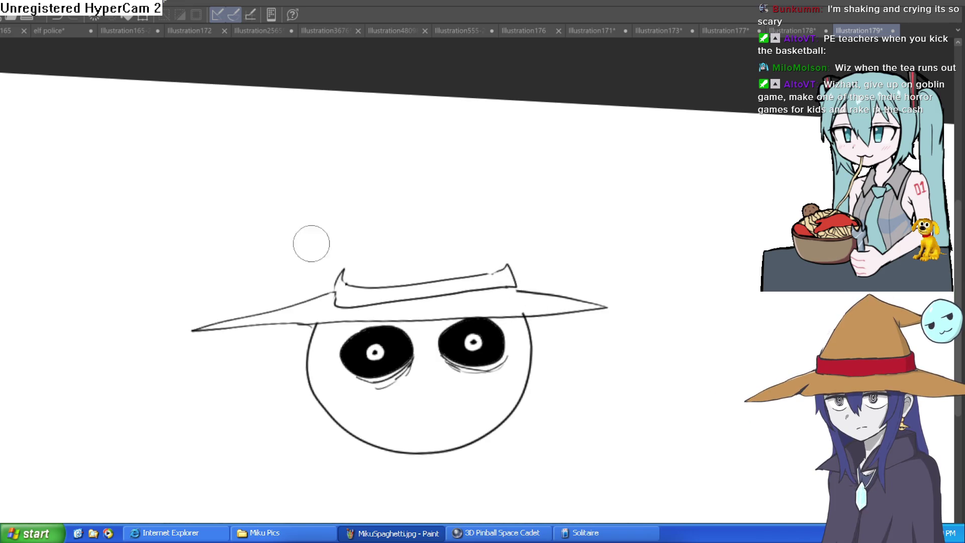
pyautogui.moveTo(481, 356)
pyautogui.mouseDown()
pyautogui.moveTo(553, 382)
pyautogui.moveTo(564, 370)
pyautogui.moveTo(564, 296)
pyautogui.moveTo(558, 321)
pyautogui.moveTo(538, 251)
pyautogui.moveTo(503, 312)
pyautogui.moveTo(452, 341)
pyautogui.moveTo(470, 314)
pyautogui.moveTo(505, 348)
pyautogui.moveTo(487, 355)
pyautogui.moveTo(480, 336)
pyautogui.mouseUp()
pyautogui.moveTo(418, 366)
pyautogui.mouseDown()
pyautogui.moveTo(407, 417)
pyautogui.moveTo(420, 407)
pyautogui.moveTo(425, 360)
pyautogui.moveTo(375, 387)
pyautogui.moveTo(375, 373)
pyautogui.mouseUp()
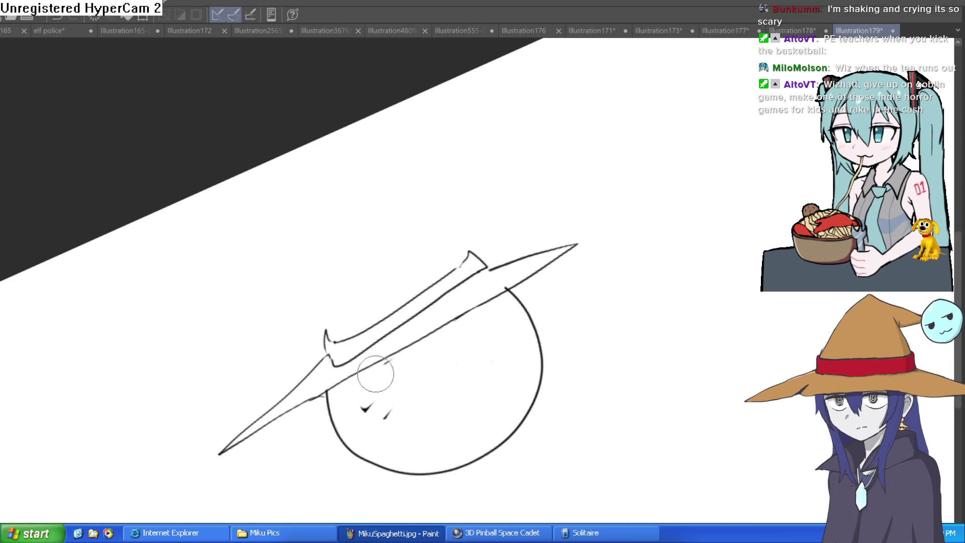
# Step: Draw an almond eye outline with a small pupil and wrinkle lines around its edges
pyautogui.moveTo(95, 183)
pyautogui.mouseDown()
pyautogui.moveTo(469, 400)
pyautogui.moveTo(545, 246)
pyautogui.moveTo(489, 257)
pyautogui.mouseUp()
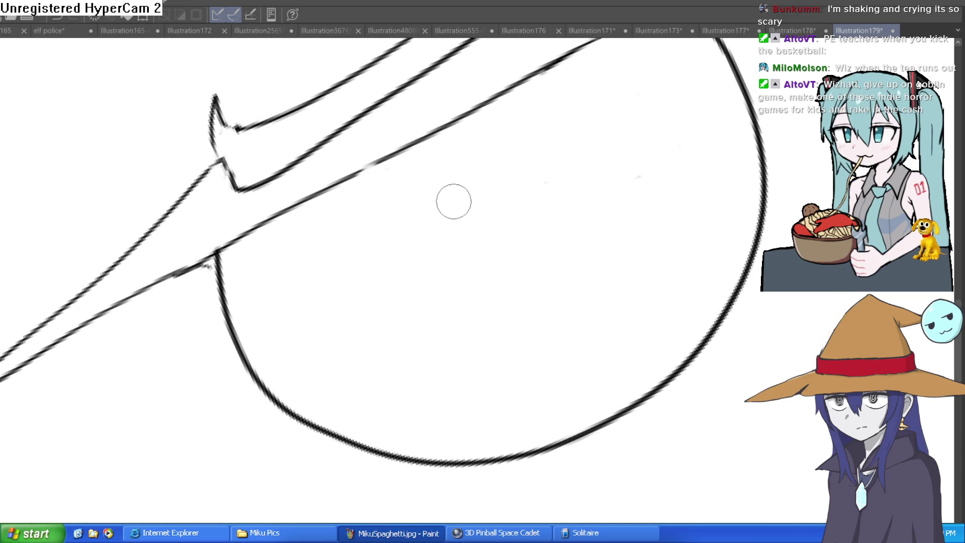
pyautogui.moveTo(479, 190)
pyautogui.mouseDown()
pyautogui.moveTo(334, 226)
pyautogui.moveTo(302, 317)
pyautogui.moveTo(395, 325)
pyautogui.moveTo(478, 240)
pyautogui.moveTo(498, 196)
pyautogui.moveTo(403, 181)
pyautogui.moveTo(319, 257)
pyautogui.mouseUp()
pyautogui.moveTo(402, 235)
pyautogui.mouseDown()
pyautogui.moveTo(398, 258)
pyautogui.moveTo(405, 243)
pyautogui.mouseUp()
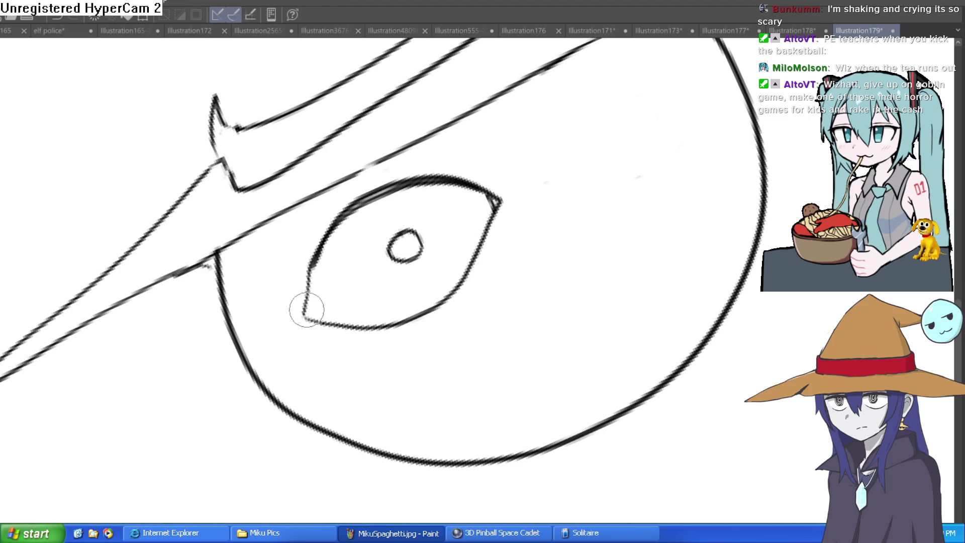
pyautogui.moveTo(500, 211)
pyautogui.mouseDown()
pyautogui.moveTo(459, 295)
pyautogui.moveTo(357, 345)
pyautogui.moveTo(317, 338)
pyautogui.moveTo(495, 259)
pyautogui.moveTo(497, 233)
pyautogui.moveTo(416, 207)
pyautogui.moveTo(282, 321)
pyautogui.moveTo(281, 352)
pyautogui.mouseUp()
pyautogui.scroll(2, 503, 246)
pyautogui.moveTo(283, 305); pyautogui.dragTo(297, 363)
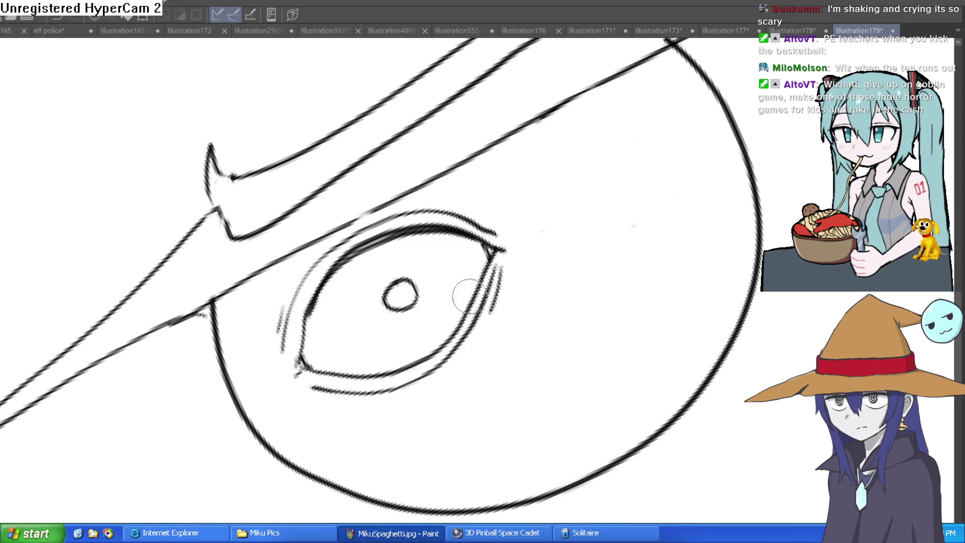
pyautogui.moveTo(499, 274)
pyautogui.mouseDown()
pyautogui.moveTo(422, 390)
pyautogui.moveTo(341, 412)
pyautogui.mouseUp()
pyautogui.moveTo(502, 280)
pyautogui.mouseDown()
pyautogui.moveTo(469, 352)
pyautogui.moveTo(377, 410)
pyautogui.mouseUp()
pyautogui.moveTo(503, 235)
pyautogui.mouseDown()
pyautogui.moveTo(309, 263)
pyautogui.moveTo(282, 352)
pyautogui.mouseUp()
# Step: Add the right eye's pupil and upper and lower eyelid lines, then fill the first eye black
pyautogui.moveTo(553, 281)
pyautogui.mouseDown()
pyautogui.moveTo(652, 263)
pyautogui.moveTo(574, 298)
pyautogui.moveTo(544, 284)
pyautogui.moveTo(643, 241)
pyautogui.moveTo(727, 309)
pyautogui.moveTo(605, 370)
pyautogui.moveTo(500, 325)
pyautogui.moveTo(531, 280)
pyautogui.moveTo(591, 258)
pyautogui.mouseUp()
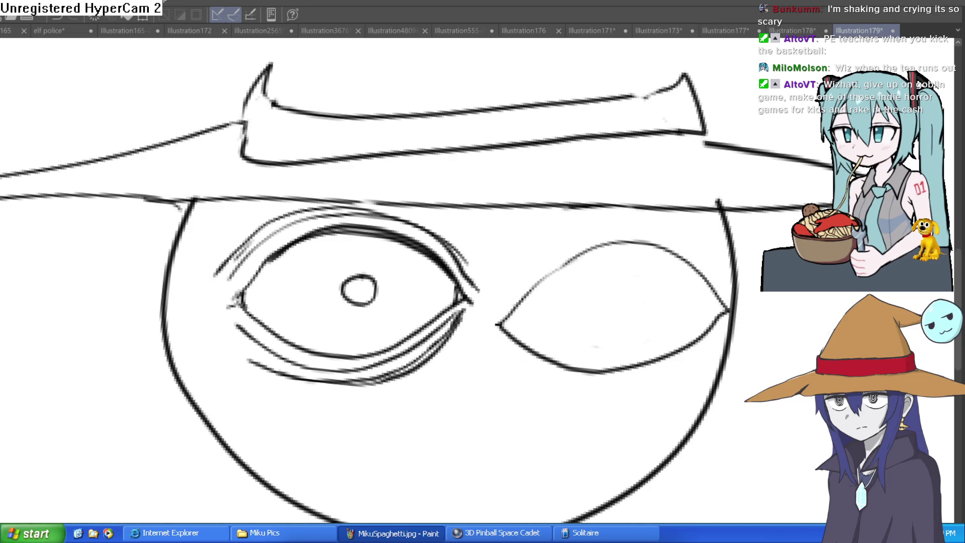
pyautogui.moveTo(546, 287); pyautogui.dragTo(454, 267)
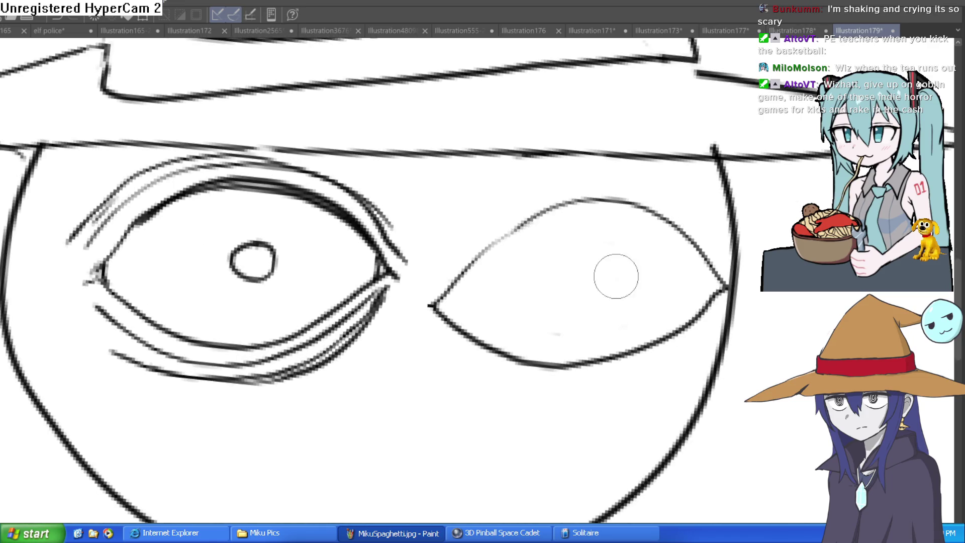
pyautogui.moveTo(577, 268)
pyautogui.mouseDown()
pyautogui.moveTo(594, 284)
pyautogui.moveTo(582, 267)
pyautogui.mouseUp()
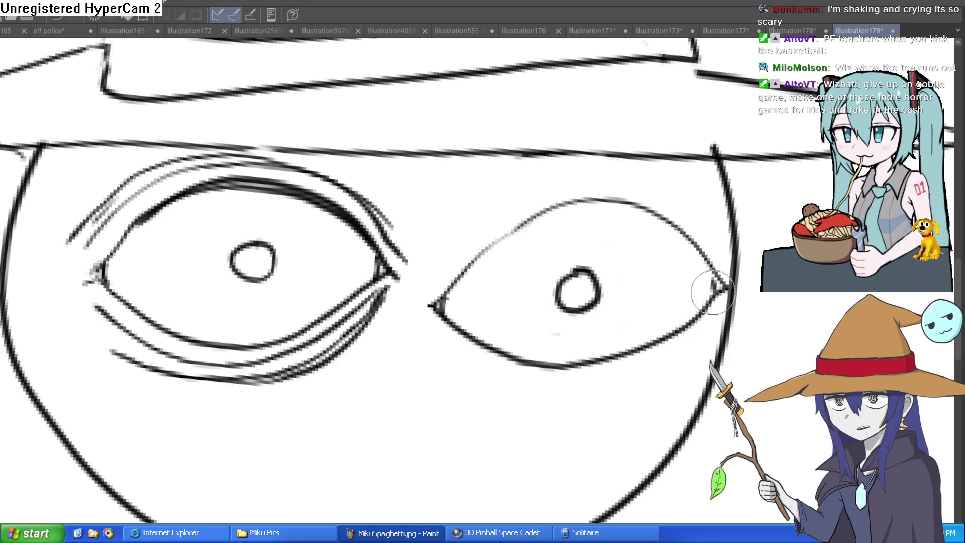
pyautogui.moveTo(736, 289)
pyautogui.mouseDown()
pyautogui.moveTo(564, 189)
pyautogui.moveTo(463, 236)
pyautogui.moveTo(439, 302)
pyautogui.mouseUp()
pyautogui.moveTo(444, 335)
pyautogui.mouseDown()
pyautogui.moveTo(496, 370)
pyautogui.moveTo(695, 323)
pyautogui.mouseUp()
pyautogui.press('g')
pyautogui.click(546, 311)
# Step: Fill the second eye black and hatch wrinkles along its lower-right edge
pyautogui.click(361, 302)
pyautogui.scroll(-5, 568, 274)
pyautogui.moveTo(647, 244); pyautogui.dragTo(597, 243)
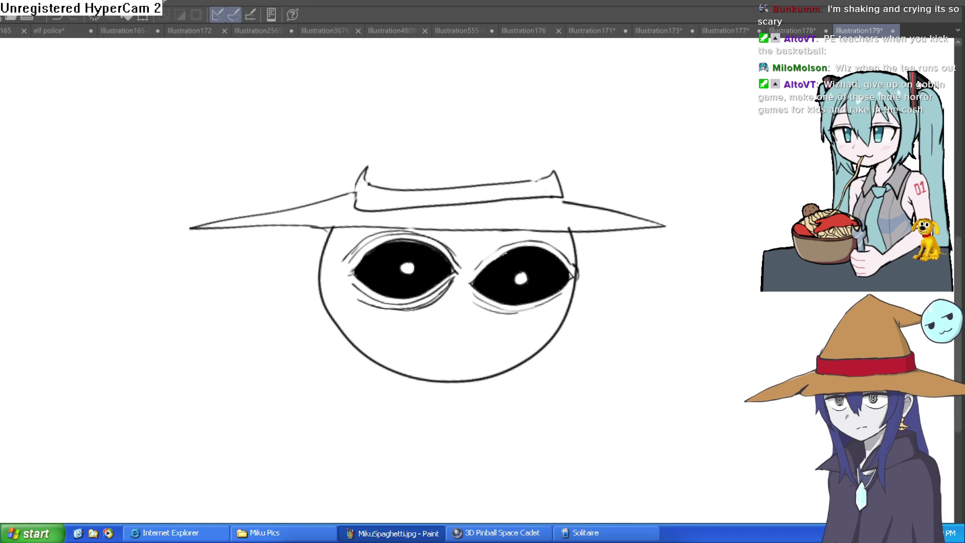
pyautogui.press('-')
pyautogui.press('-')
pyautogui.press('-')
pyautogui.scroll(5, 534, 237)
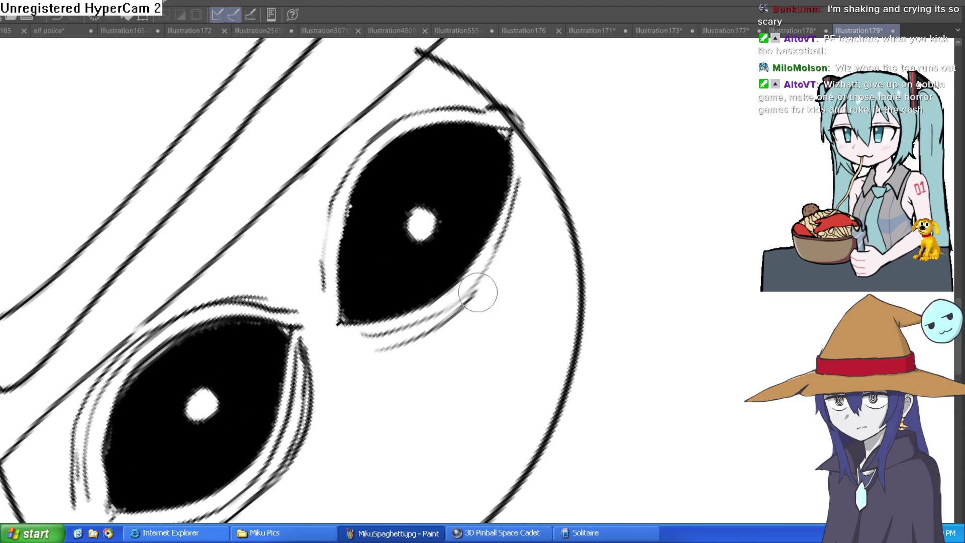
pyautogui.press('^')
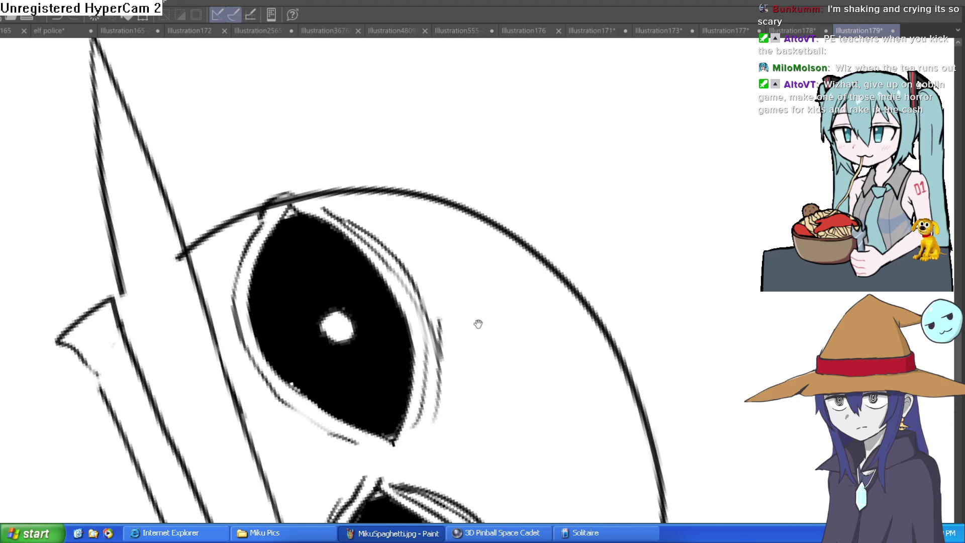
pyautogui.moveTo(397, 366); pyautogui.dragTo(458, 314)
pyautogui.moveTo(506, 215); pyautogui.dragTo(454, 341)
# Step: Add frown wrinkles between the eyes and hatching along the other eye's edges
pyautogui.moveTo(328, 402); pyautogui.dragTo(354, 450)
pyautogui.moveTo(287, 362); pyautogui.dragTo(312, 381)
pyautogui.moveTo(309, 334)
pyautogui.mouseDown()
pyautogui.moveTo(280, 351)
pyautogui.moveTo(313, 338)
pyautogui.moveTo(280, 275)
pyautogui.mouseUp()
pyautogui.moveTo(341, 363); pyautogui.dragTo(262, 324)
pyautogui.moveTo(275, 271)
pyautogui.mouseDown()
pyautogui.moveTo(294, 331)
pyautogui.moveTo(332, 145)
pyautogui.mouseUp()
pyautogui.moveTo(301, 181); pyautogui.dragTo(375, 105)
pyautogui.moveTo(347, 118); pyautogui.dragTo(405, 98)
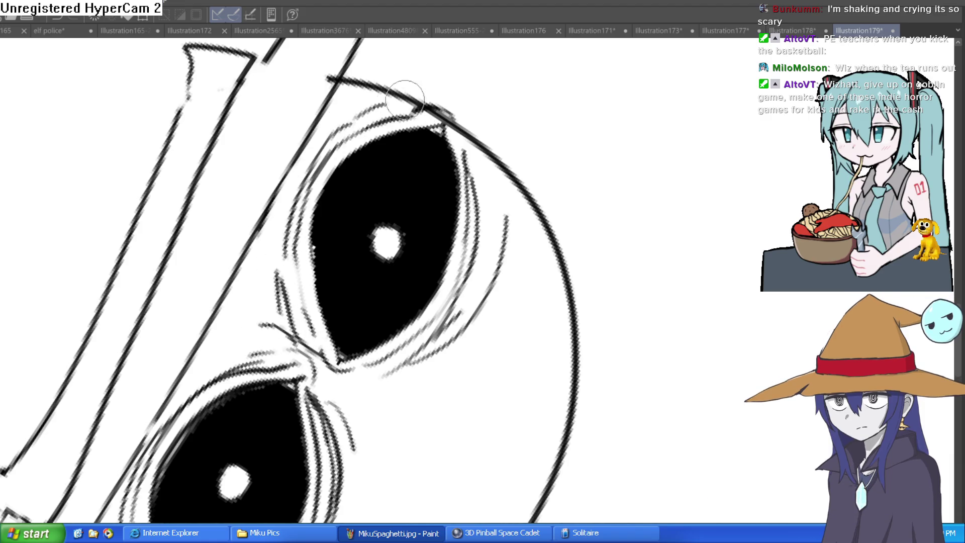
# Step: Add a few more wrinkle strokes, then level the view with the eyes higher
pyautogui.moveTo(510, 151); pyautogui.dragTo(497, 236)
pyautogui.scroll(-3, 517, 230)
pyautogui.moveTo(347, 321)
pyautogui.mouseDown()
pyautogui.moveTo(352, 427)
pyautogui.moveTo(334, 366)
pyautogui.mouseUp()
pyautogui.moveTo(471, 291); pyautogui.dragTo(545, 382)
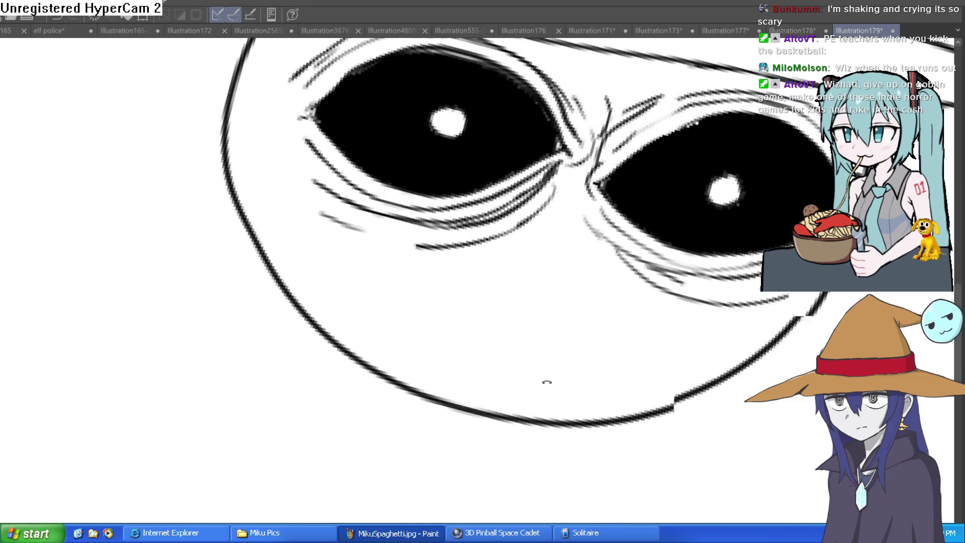
pyautogui.moveTo(621, 263); pyautogui.dragTo(517, 217)
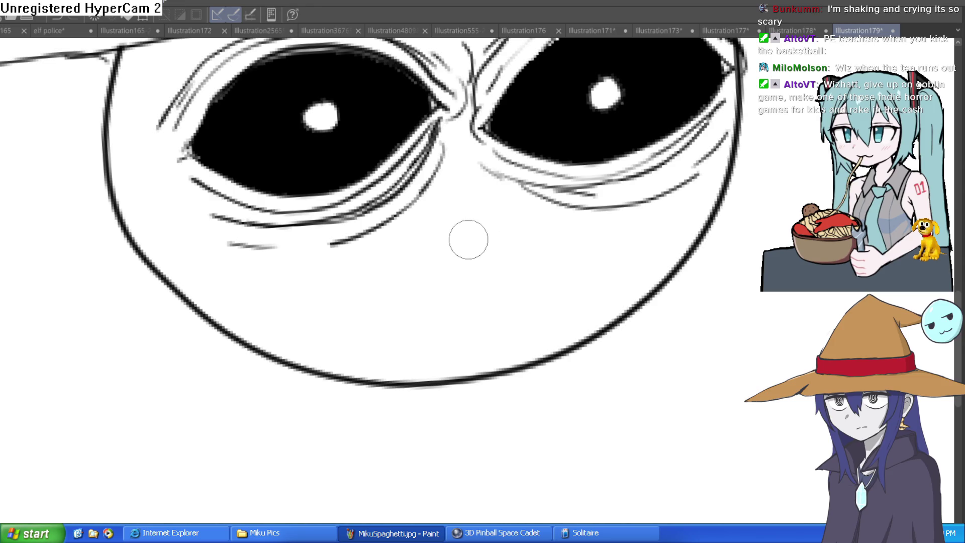
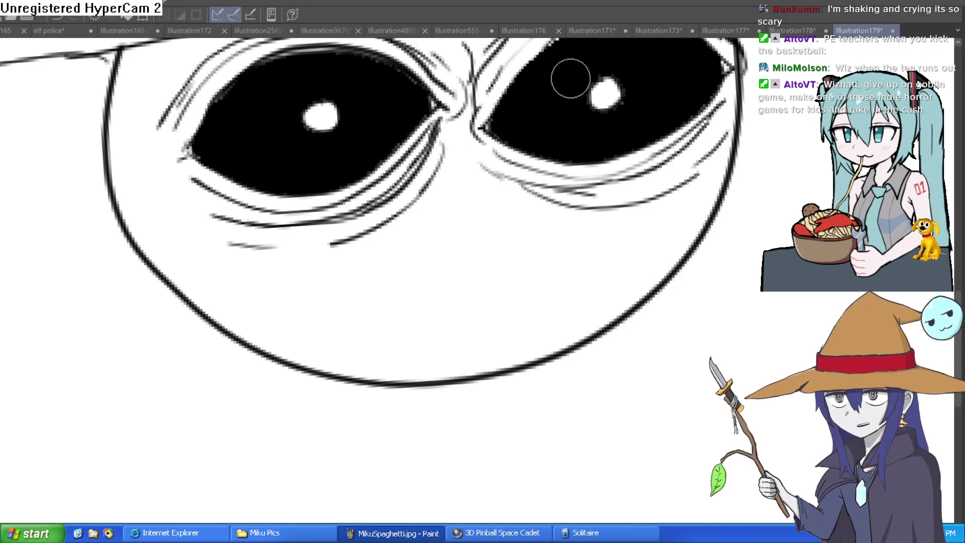
# Step: Tilt the view and ink two long slanted lip lines for a wide mouth below the eyes
pyautogui.moveTo(605, 190); pyautogui.dragTo(466, 104)
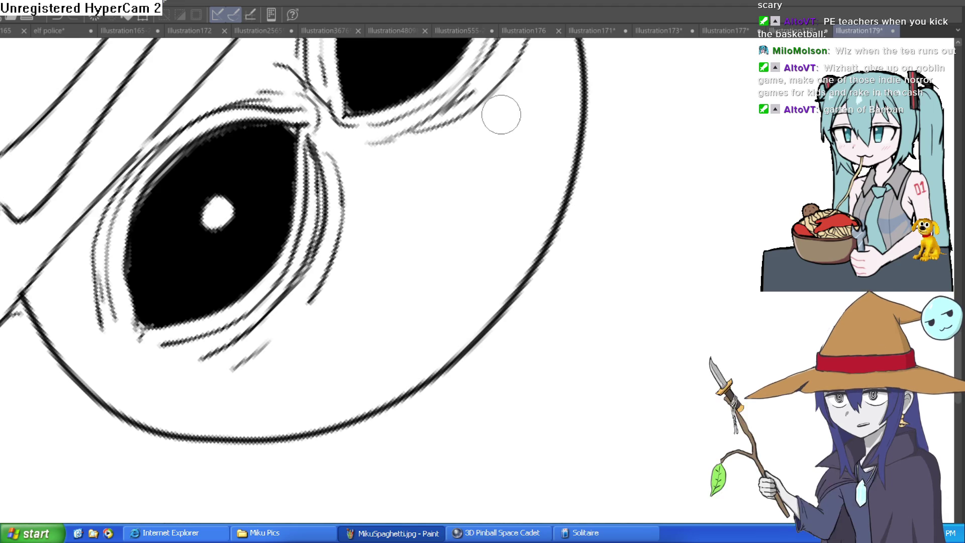
pyautogui.moveTo(467, 186); pyautogui.dragTo(441, 221)
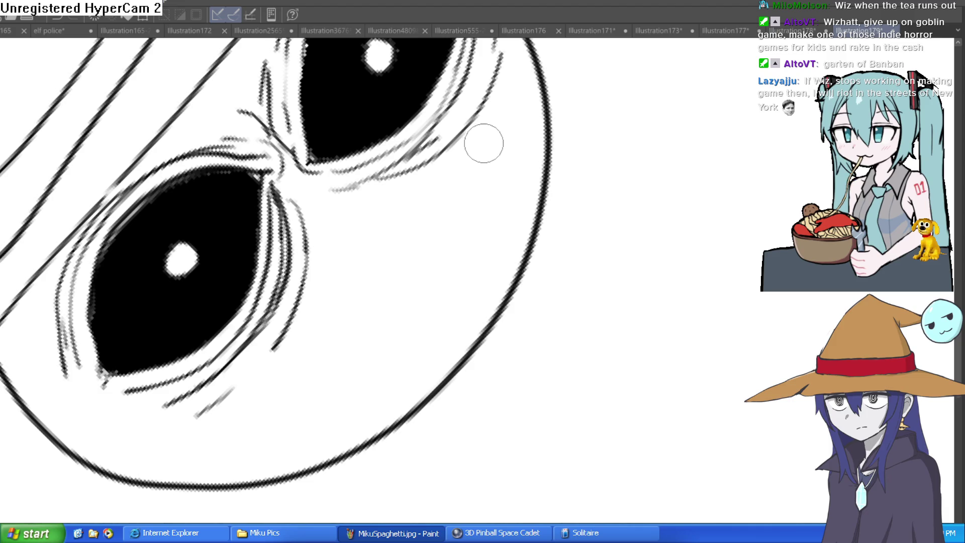
pyautogui.moveTo(486, 147)
pyautogui.mouseDown()
pyautogui.moveTo(338, 270)
pyautogui.moveTo(291, 356)
pyautogui.mouseUp()
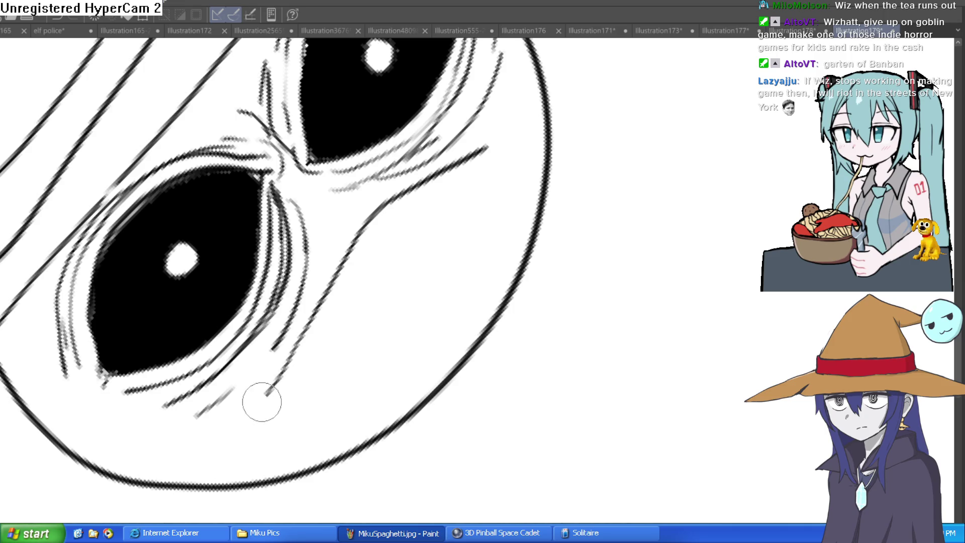
pyautogui.hotkey('ctrl', 'z')
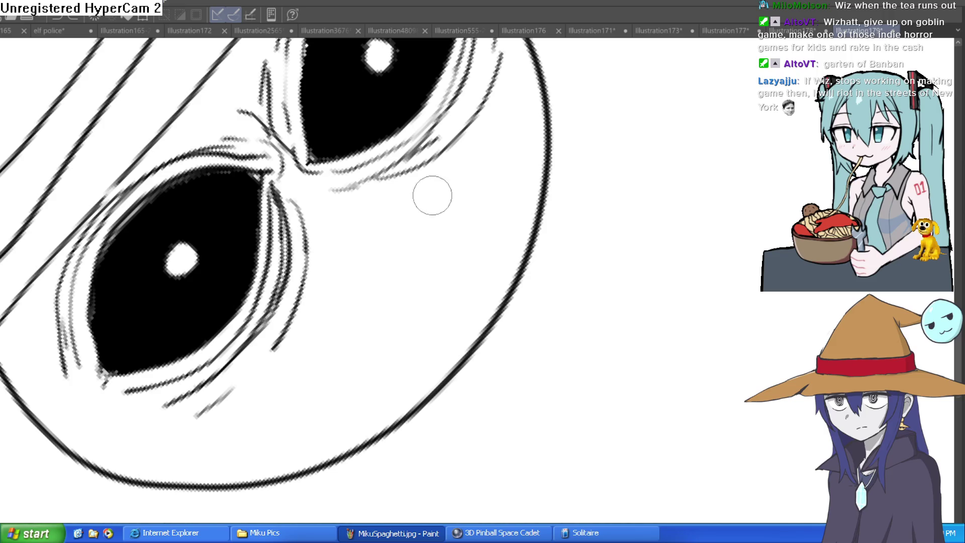
pyautogui.moveTo(489, 146)
pyautogui.mouseDown()
pyautogui.moveTo(333, 306)
pyautogui.moveTo(300, 356)
pyautogui.mouseUp()
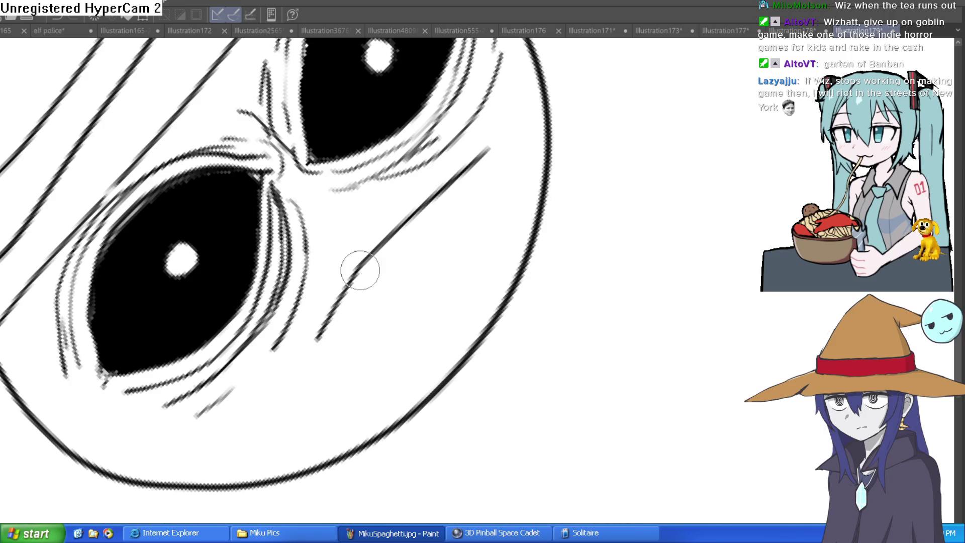
pyautogui.hotkey('ctrl', 'z')
pyautogui.moveTo(494, 153)
pyautogui.mouseDown()
pyautogui.moveTo(357, 241)
pyautogui.moveTo(284, 384)
pyautogui.mouseUp()
pyautogui.moveTo(329, 342)
pyautogui.mouseDown()
pyautogui.moveTo(488, 157)
pyautogui.moveTo(651, 300)
pyautogui.moveTo(642, 239)
pyautogui.mouseUp()
pyautogui.scroll(-3, 614, 285)
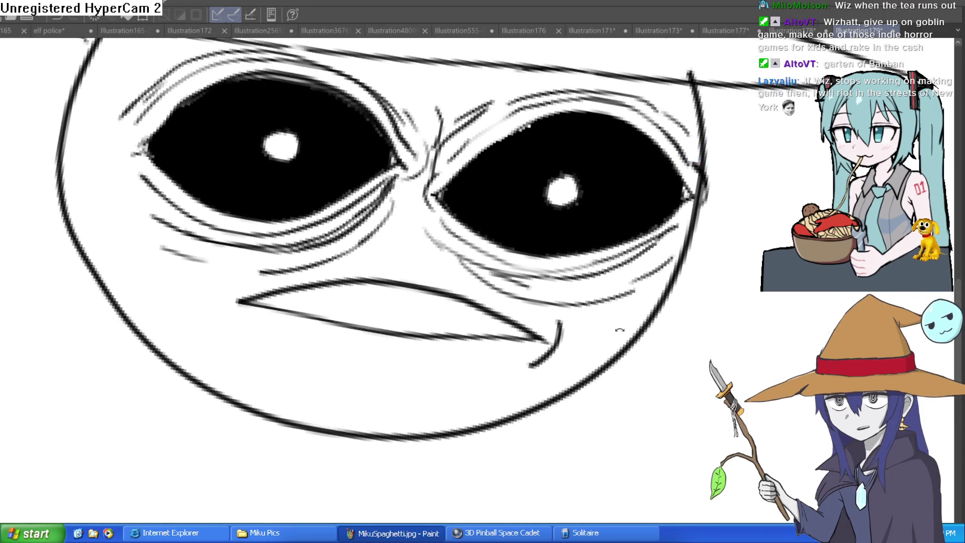
# Step: Draw a row of squared clenched teeth inside the mouth, darkening its narrow left tip
pyautogui.scroll(3, 569, 260)
pyautogui.moveTo(238, 395); pyautogui.dragTo(222, 355)
pyautogui.moveTo(454, 370); pyautogui.dragTo(307, 399)
pyautogui.scroll(3, 303, 336)
pyautogui.moveTo(304, 322)
pyautogui.mouseDown()
pyautogui.moveTo(308, 355)
pyautogui.moveTo(363, 292)
pyautogui.mouseUp()
pyautogui.moveTo(227, 352)
pyautogui.mouseDown()
pyautogui.moveTo(269, 377)
pyautogui.moveTo(311, 363)
pyautogui.mouseUp()
pyautogui.moveTo(371, 289)
pyautogui.mouseDown()
pyautogui.moveTo(388, 345)
pyautogui.moveTo(427, 266)
pyautogui.moveTo(441, 312)
pyautogui.moveTo(521, 339)
pyautogui.mouseUp()
pyautogui.moveTo(526, 255)
pyautogui.mouseDown()
pyautogui.moveTo(528, 276)
pyautogui.moveTo(623, 302)
pyautogui.moveTo(631, 241)
pyautogui.moveTo(724, 306)
pyautogui.moveTo(734, 293)
pyautogui.moveTo(791, 283)
pyautogui.moveTo(625, 345)
pyautogui.moveTo(539, 331)
pyautogui.moveTo(525, 346)
pyautogui.moveTo(430, 383)
pyautogui.moveTo(351, 398)
pyautogui.moveTo(289, 371)
pyautogui.mouseUp()
pyautogui.moveTo(220, 392)
pyautogui.mouseDown()
pyautogui.moveTo(193, 387)
pyautogui.moveTo(194, 399)
pyautogui.moveTo(215, 409)
pyautogui.mouseUp()
pyautogui.scroll(-10, 808, 312)
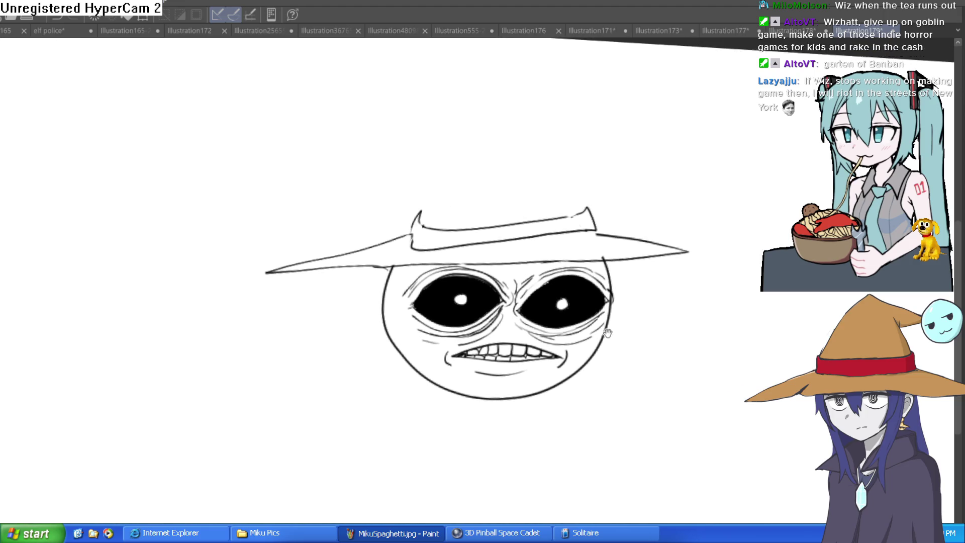
# Step: Draw the hat band's top edge and the tall crown's left and right sides
pyautogui.scroll(5, 612, 262)
pyautogui.moveTo(599, 277)
pyautogui.mouseDown()
pyautogui.moveTo(577, 209)
pyautogui.moveTo(448, 255)
pyautogui.moveTo(229, 255)
pyautogui.moveTo(207, 284)
pyautogui.mouseUp()
pyautogui.moveTo(576, 213); pyautogui.dragTo(490, 98)
pyautogui.moveTo(229, 236); pyautogui.dragTo(257, 123)
pyautogui.scroll(-4, 561, 168)
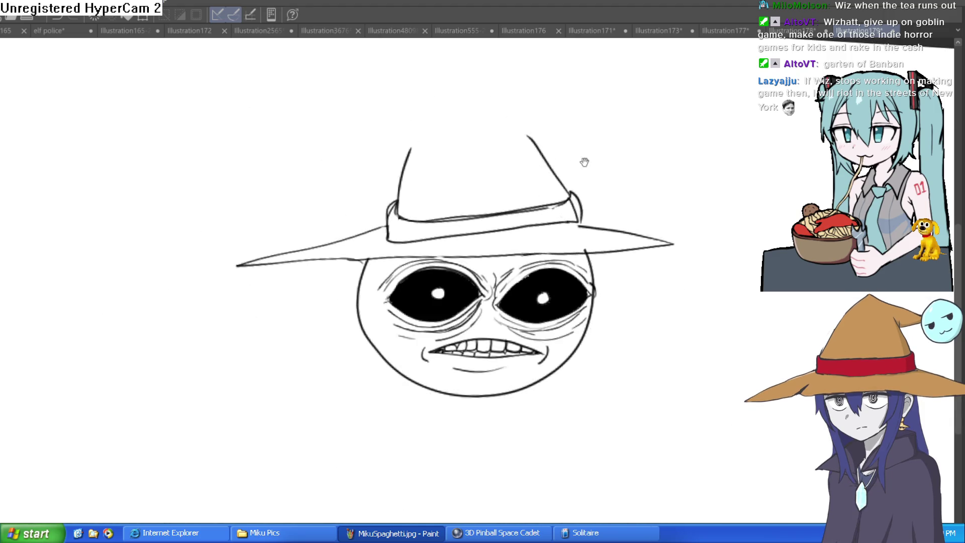
pyautogui.moveTo(584, 159); pyautogui.dragTo(573, 213)
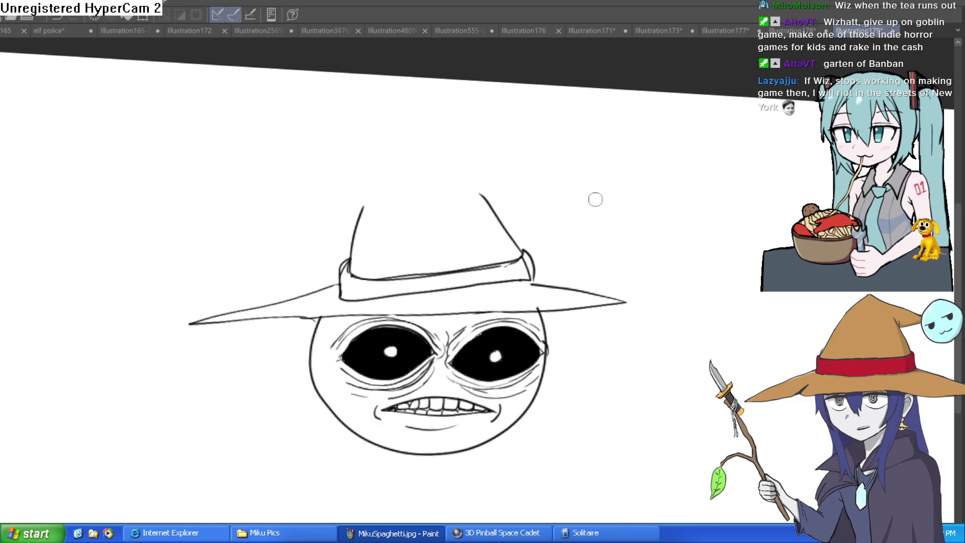
# Step: Erase the stray curve at the hat band's corner, the right cheek mark and the left mouth-corner stroke
pyautogui.click(517, 213)
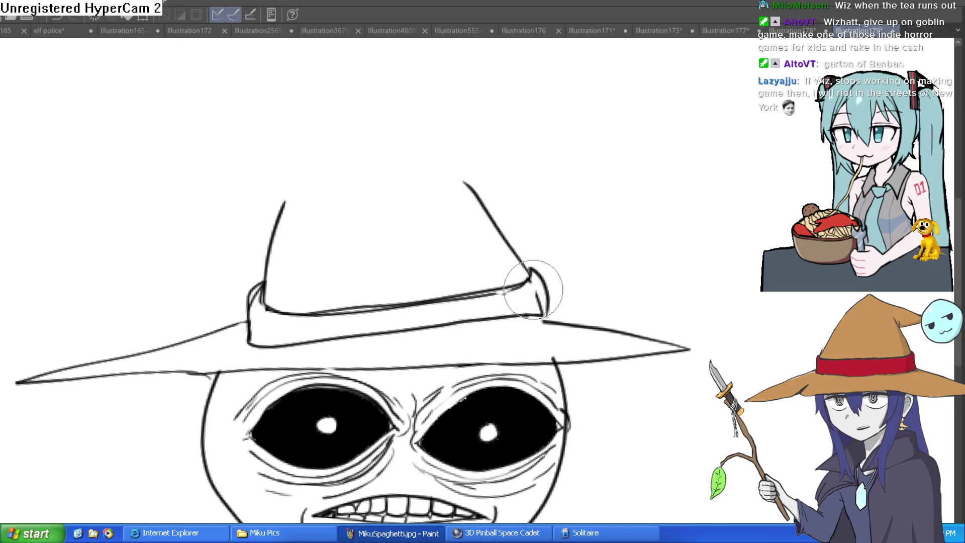
pyautogui.moveTo(536, 288)
pyautogui.mouseDown()
pyautogui.moveTo(547, 314)
pyautogui.moveTo(551, 276)
pyautogui.moveTo(485, 299)
pyautogui.mouseUp()
pyautogui.moveTo(645, 240); pyautogui.dragTo(642, 140)
pyautogui.moveTo(639, 204); pyautogui.dragTo(626, 208)
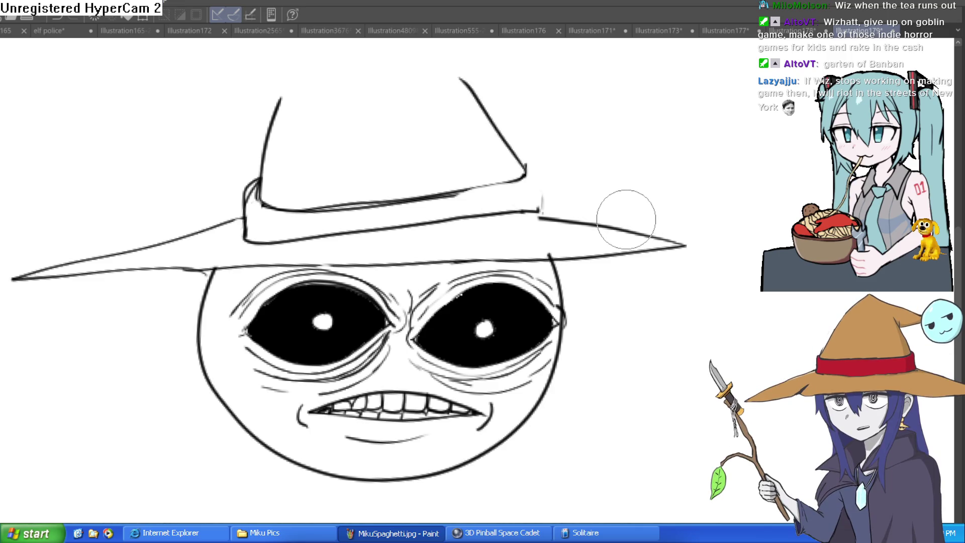
pyautogui.click(485, 419)
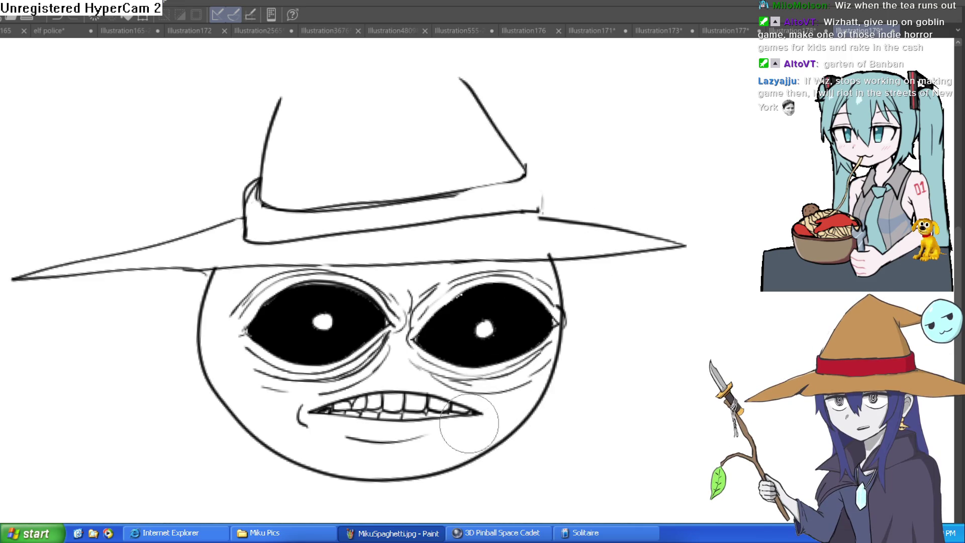
pyautogui.moveTo(280, 442); pyautogui.dragTo(291, 409)
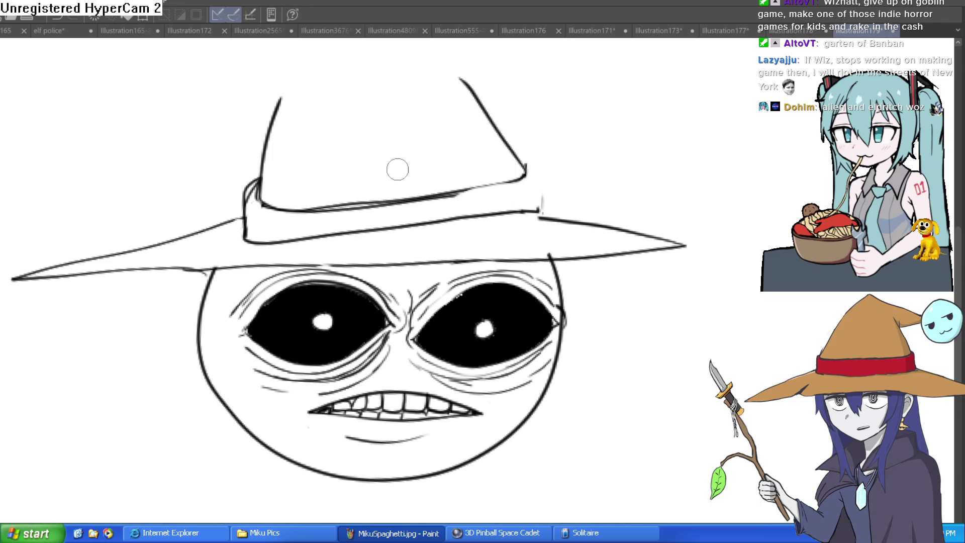
# Step: Extend the mouth's right corner line up and to the right
pyautogui.scroll(4, 396, 194)
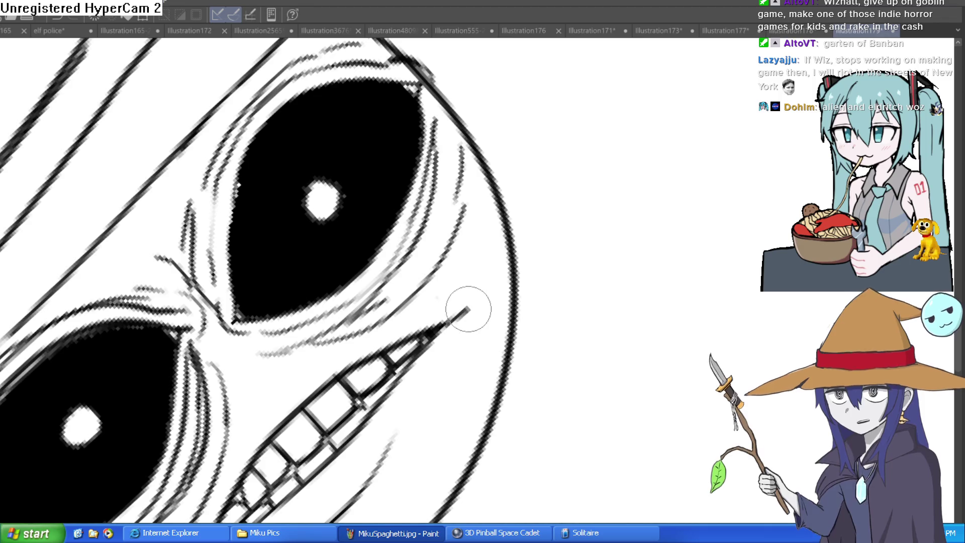
pyautogui.moveTo(469, 301); pyautogui.dragTo(560, 144)
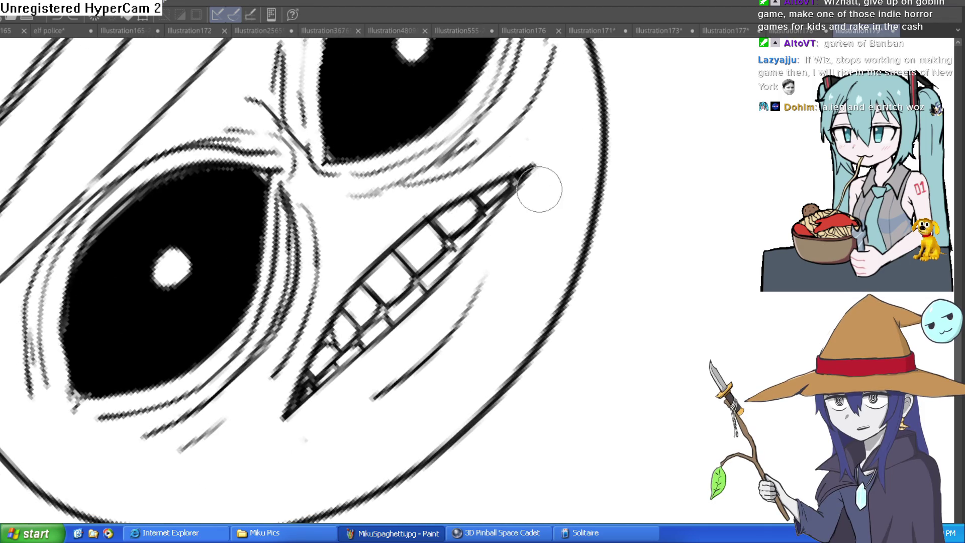
pyautogui.moveTo(517, 176); pyautogui.dragTo(570, 152)
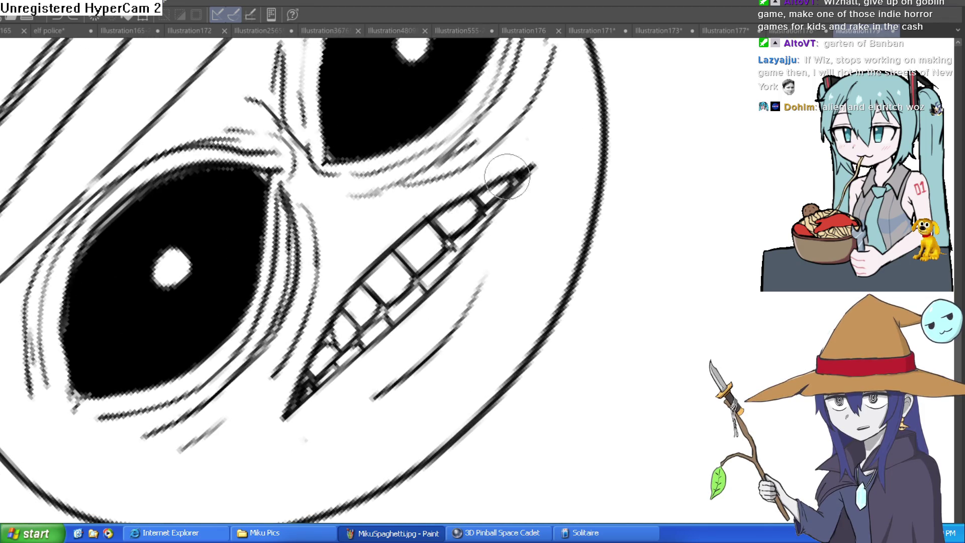
pyautogui.scroll(-3, 502, 226)
pyautogui.moveTo(355, 315); pyautogui.dragTo(323, 357)
pyautogui.hotkey('ctrl', 'z')
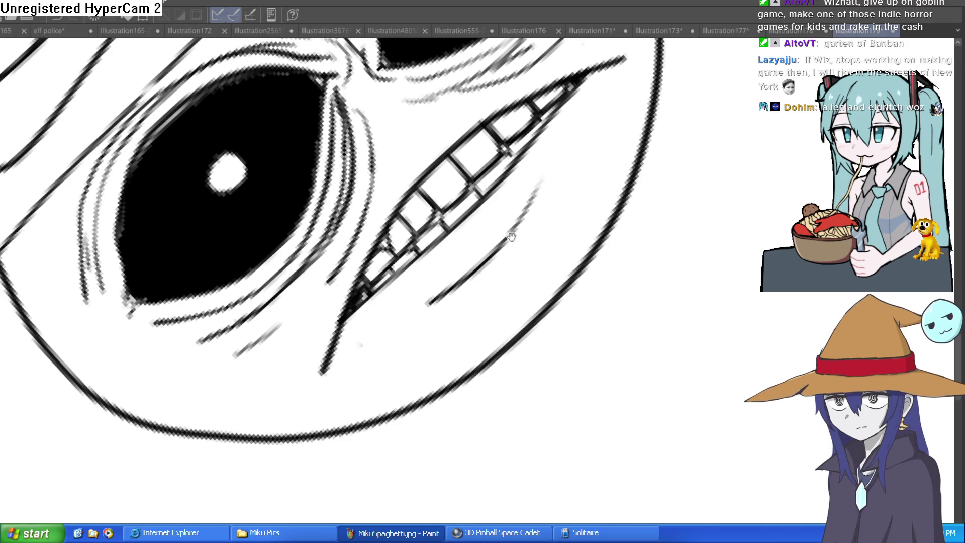
# Step: Dot pupils into the highlights of both eyes
pyautogui.scroll(3, 603, 296)
pyautogui.scroll(-3, 603, 296)
pyautogui.moveTo(721, 276); pyautogui.dragTo(671, 252)
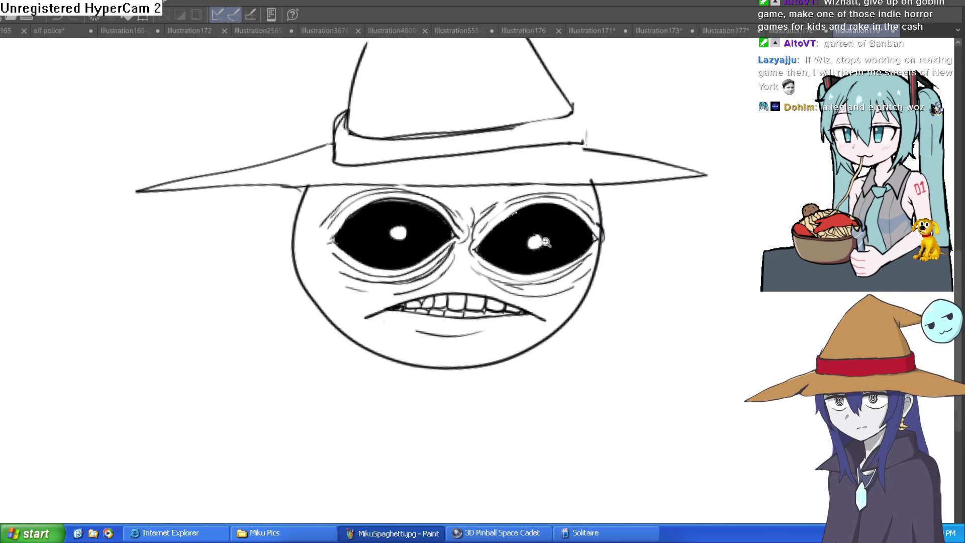
pyautogui.scroll(5, 545, 242)
pyautogui.click(517, 226)
pyautogui.scroll(-3, 517, 226)
pyautogui.scroll(3, 270, 174)
pyautogui.click(152, 155)
pyautogui.scroll(-5, 258, 140)
pyautogui.scroll(-5, 697, 222)
# Step: Sketch wrinkles between and under the eyes
pyautogui.moveTo(648, 221)
pyautogui.mouseDown()
pyautogui.moveTo(620, 248)
pyautogui.moveTo(633, 301)
pyautogui.mouseUp()
pyautogui.scroll(5, 601, 157)
pyautogui.moveTo(602, 157)
pyautogui.mouseDown()
pyautogui.moveTo(581, 209)
pyautogui.moveTo(557, 184)
pyautogui.moveTo(544, 261)
pyautogui.mouseUp()
pyautogui.scroll(-5, 543, 261)
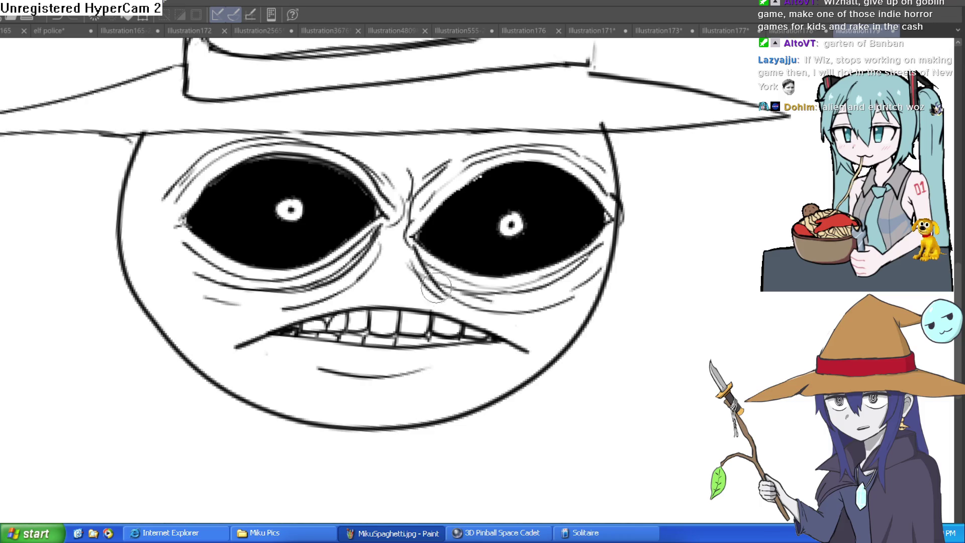
pyautogui.moveTo(386, 237)
pyautogui.mouseDown()
pyautogui.moveTo(356, 284)
pyautogui.moveTo(211, 301)
pyautogui.moveTo(186, 271)
pyautogui.mouseUp()
# Step: Reset the view rotation and draw the big dropped-jaw curves below the teeth
pyautogui.moveTo(589, 206)
pyautogui.mouseDown()
pyautogui.moveTo(502, 261)
pyautogui.moveTo(427, 281)
pyautogui.moveTo(434, 326)
pyautogui.moveTo(415, 308)
pyautogui.moveTo(389, 389)
pyautogui.moveTo(387, 442)
pyautogui.moveTo(428, 396)
pyautogui.moveTo(436, 346)
pyautogui.mouseUp()
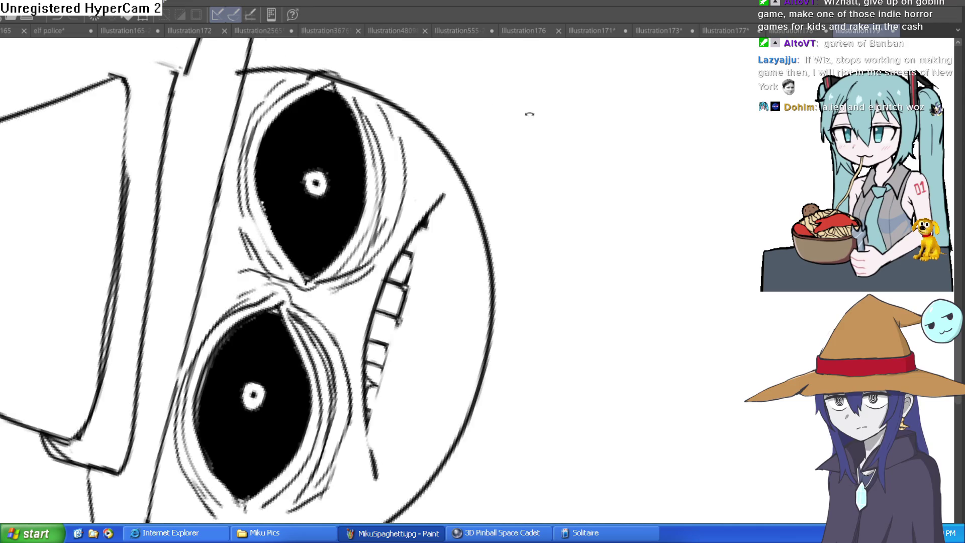
pyautogui.hotkey('ctrl', '@')
pyautogui.moveTo(546, 235)
pyautogui.mouseDown()
pyautogui.moveTo(622, 377)
pyautogui.moveTo(366, 492)
pyautogui.moveTo(309, 351)
pyautogui.mouseUp()
pyautogui.moveTo(613, 244)
pyautogui.mouseDown()
pyautogui.moveTo(583, 522)
pyautogui.moveTo(280, 378)
pyautogui.moveTo(266, 347)
pyautogui.moveTo(297, 427)
pyautogui.moveTo(592, 204)
pyautogui.moveTo(581, 258)
pyautogui.moveTo(549, 297)
pyautogui.moveTo(367, 420)
pyautogui.moveTo(306, 384)
pyautogui.mouseUp()
pyautogui.press('e')
pyautogui.scroll(-3, 463, 402)
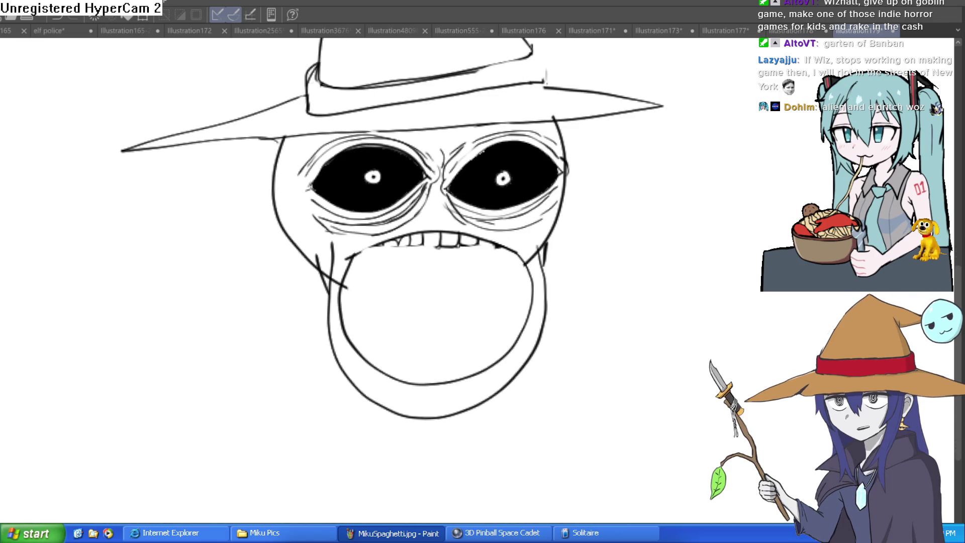
# Step: Line the inside edges of the open mouth and add a row of small lower teeth
pyautogui.scroll(3, 483, 326)
pyautogui.moveTo(349, 187); pyautogui.dragTo(351, 204)
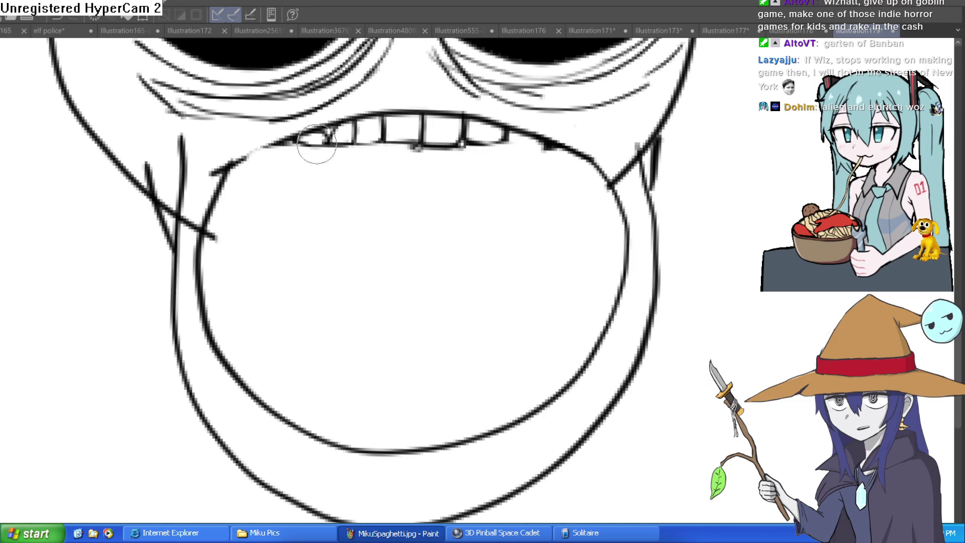
pyautogui.moveTo(237, 163); pyautogui.dragTo(217, 342)
pyautogui.moveTo(596, 162); pyautogui.dragTo(600, 333)
pyautogui.moveTo(281, 415)
pyautogui.mouseDown()
pyautogui.moveTo(424, 424)
pyautogui.moveTo(502, 405)
pyautogui.moveTo(532, 408)
pyautogui.mouseUp()
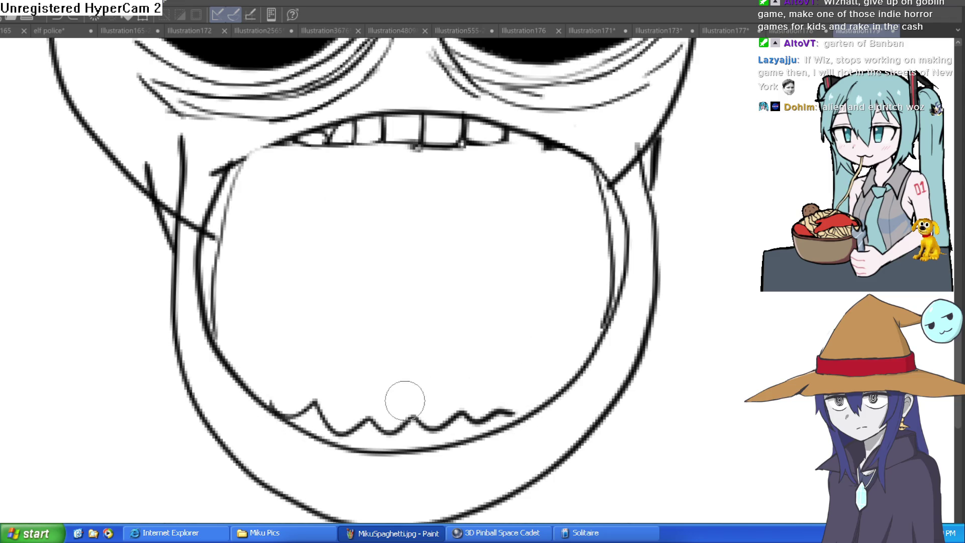
pyautogui.hotkey('ctrl', 'z')
pyautogui.moveTo(326, 439)
pyautogui.mouseDown()
pyautogui.moveTo(481, 435)
pyautogui.moveTo(438, 409)
pyautogui.moveTo(409, 440)
pyautogui.moveTo(345, 409)
pyautogui.moveTo(318, 409)
pyautogui.moveTo(311, 425)
pyautogui.mouseUp()
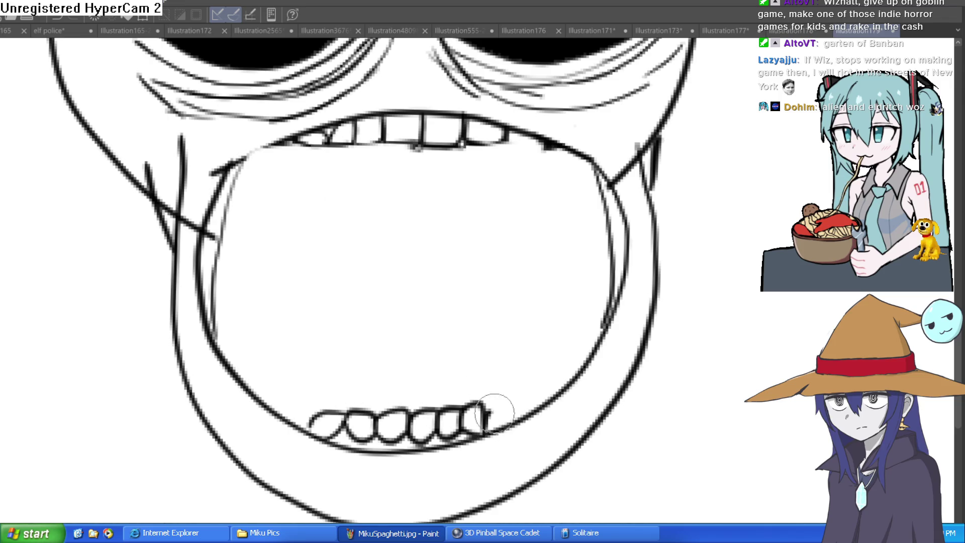
pyautogui.scroll(-5, 603, 361)
pyautogui.scroll(4, 614, 346)
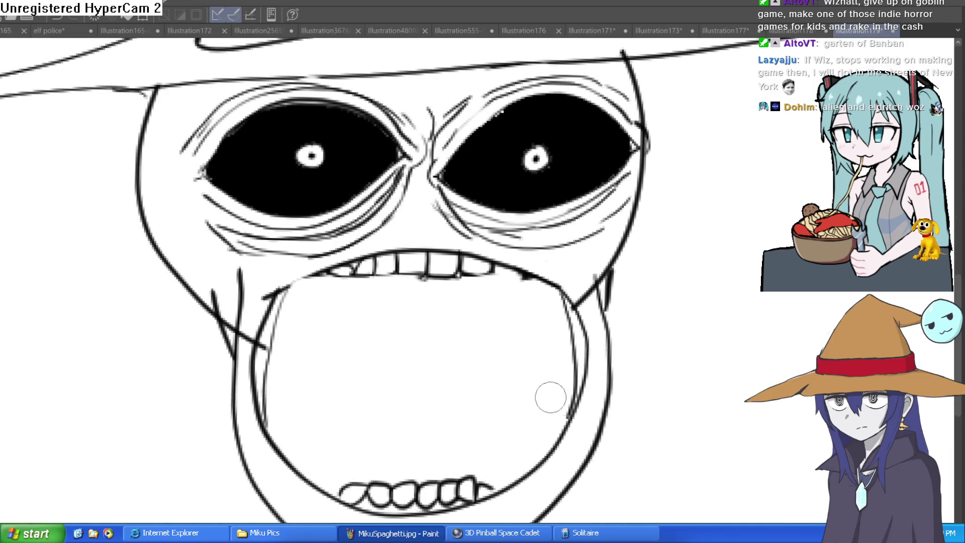
# Step: Erase the stray stroke at the mouth's left corner and lighten stray lines on the face's right
pyautogui.press('e')
pyautogui.moveTo(276, 346)
pyautogui.mouseDown()
pyautogui.moveTo(259, 323)
pyautogui.moveTo(248, 334)
pyautogui.moveTo(243, 318)
pyautogui.mouseUp()
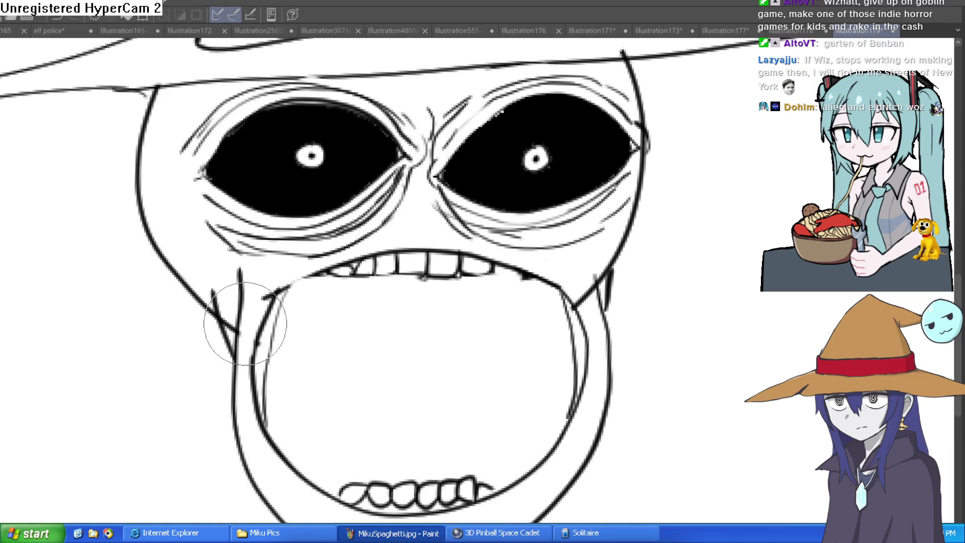
pyautogui.hscroll(2, 241, 266)
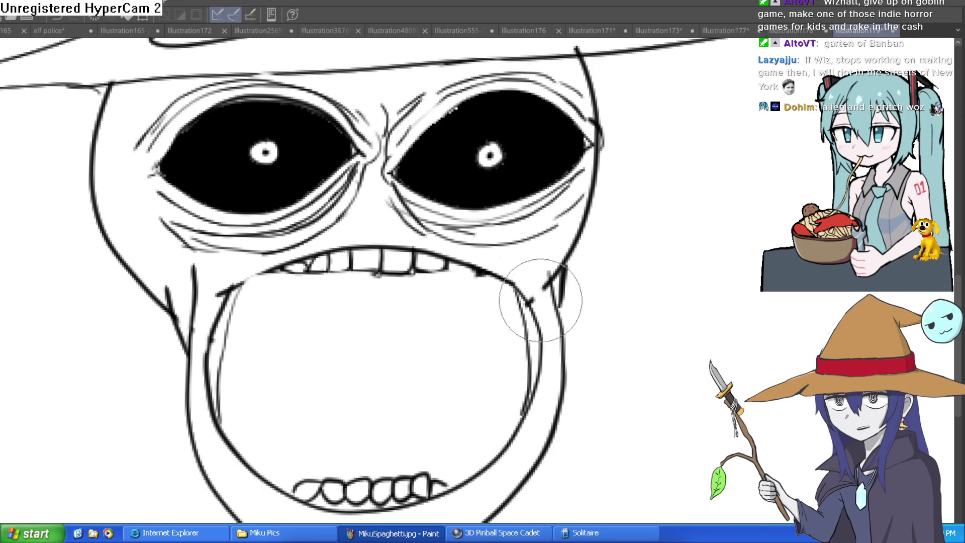
pyautogui.moveTo(538, 298); pyautogui.dragTo(564, 237)
pyautogui.scroll(-4, 652, 217)
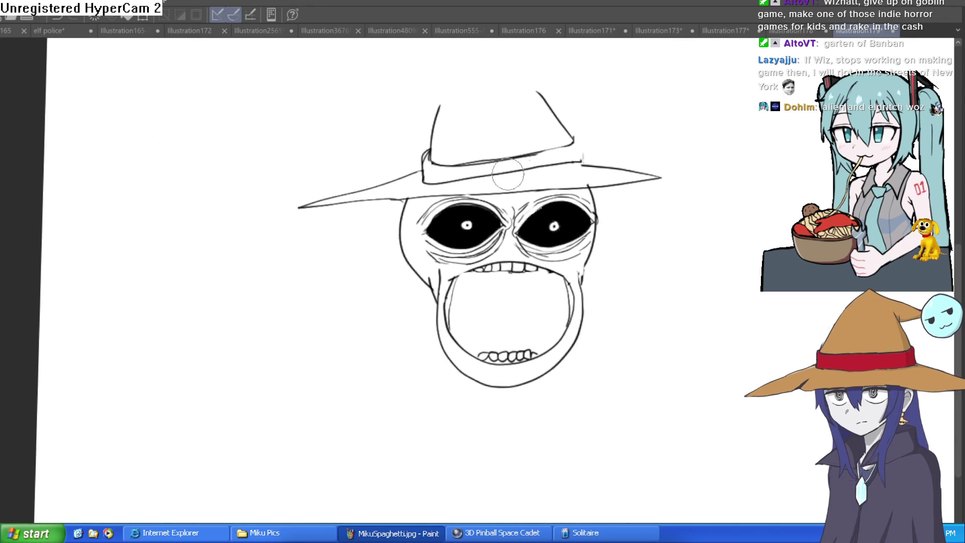
pyautogui.scroll(5, 586, 211)
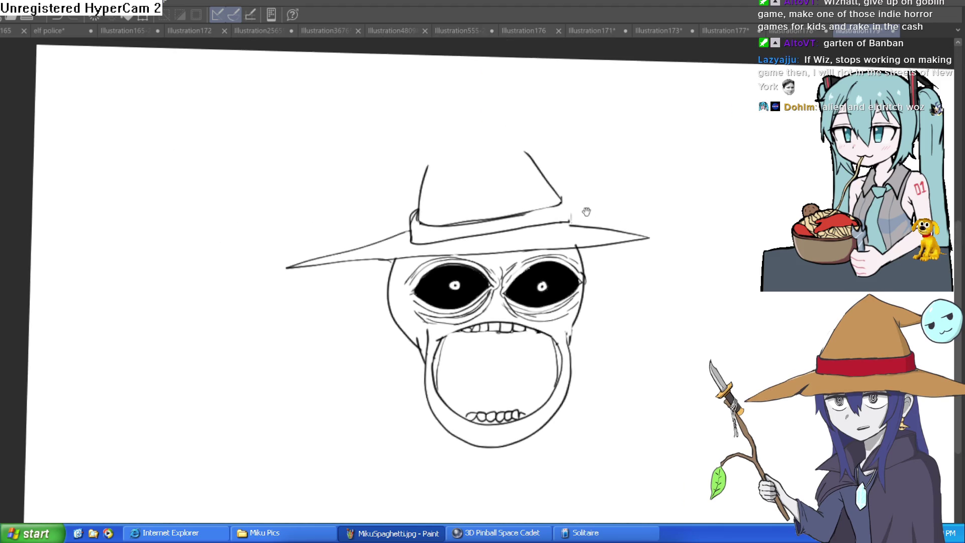
pyautogui.moveTo(577, 166); pyautogui.dragTo(580, 201)
# Step: Redraw the hat's sides rising to a left-bending point capped with a round ball
pyautogui.moveTo(713, 317)
pyautogui.mouseDown()
pyautogui.moveTo(715, 273)
pyautogui.moveTo(675, 224)
pyautogui.mouseUp()
pyautogui.scroll(-4, 675, 181)
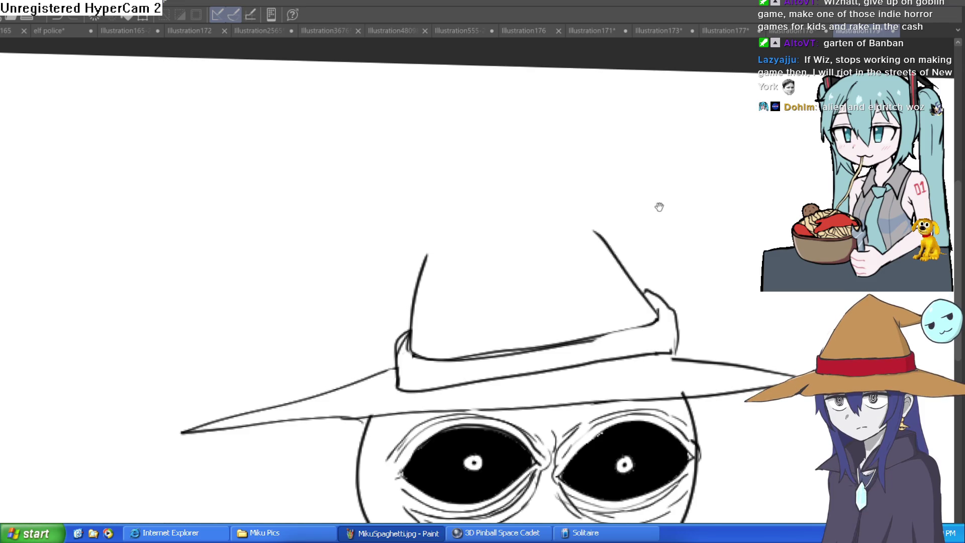
pyautogui.scroll(2, 605, 189)
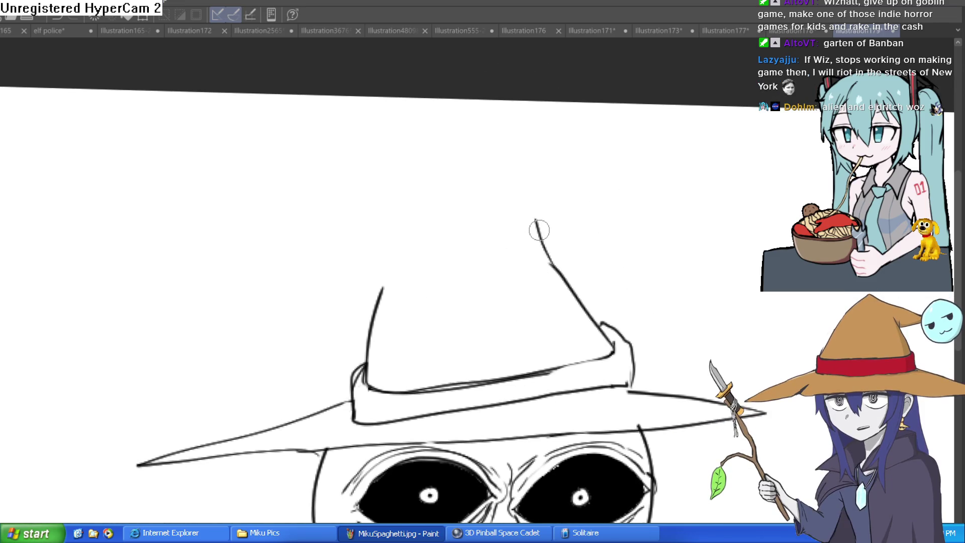
pyautogui.hotkey('ctrl', 'z')
pyautogui.moveTo(551, 263)
pyautogui.mouseDown()
pyautogui.moveTo(512, 191)
pyautogui.moveTo(337, 254)
pyautogui.mouseUp()
pyautogui.moveTo(383, 289); pyautogui.dragTo(396, 256)
pyautogui.moveTo(336, 278)
pyautogui.mouseDown()
pyautogui.moveTo(260, 254)
pyautogui.moveTo(334, 263)
pyautogui.moveTo(291, 319)
pyautogui.moveTo(329, 277)
pyautogui.mouseUp()
pyautogui.click(299, 278)
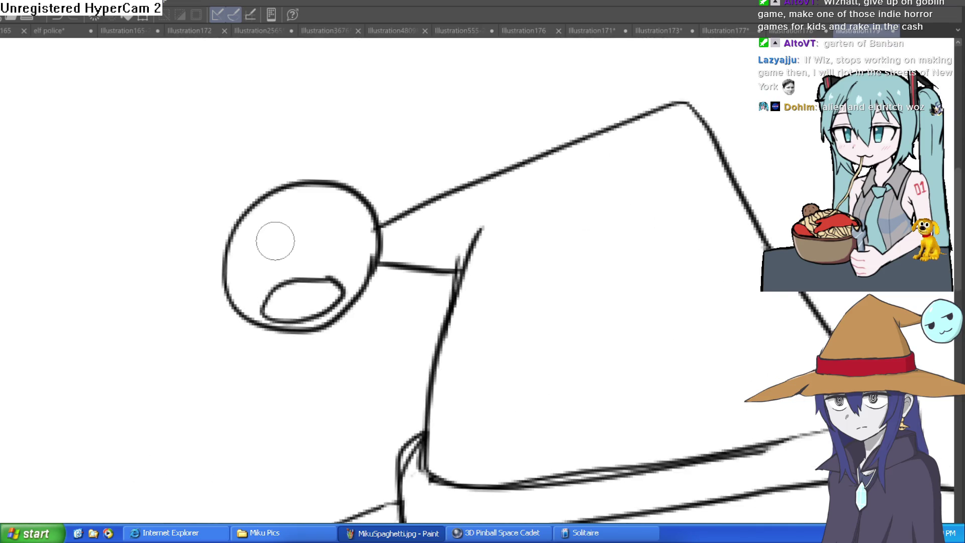
# Step: Draw two eye ovals and an open mouth on the ball at the hat tip
pyautogui.hotkey('ctrl', 'z')
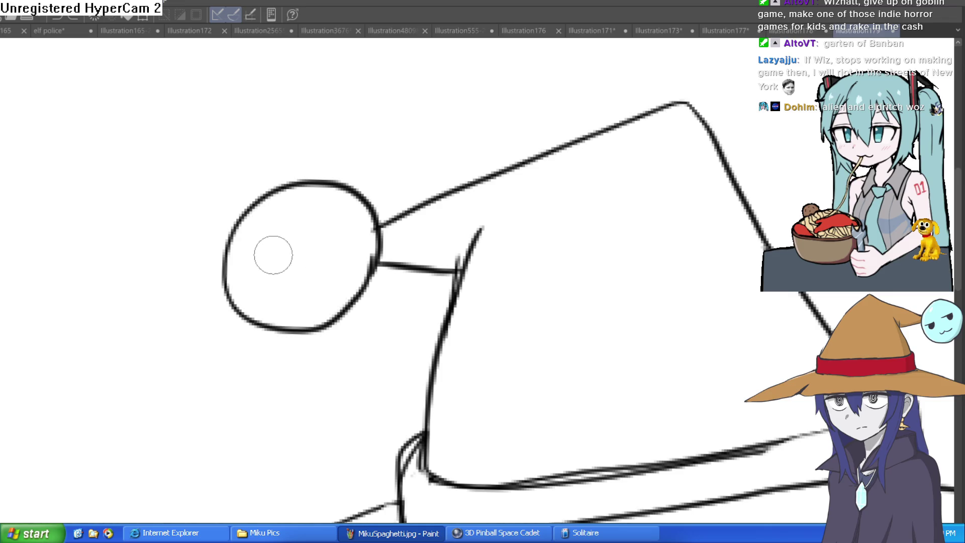
pyautogui.moveTo(267, 231)
pyautogui.mouseDown()
pyautogui.moveTo(291, 256)
pyautogui.moveTo(261, 254)
pyautogui.mouseUp()
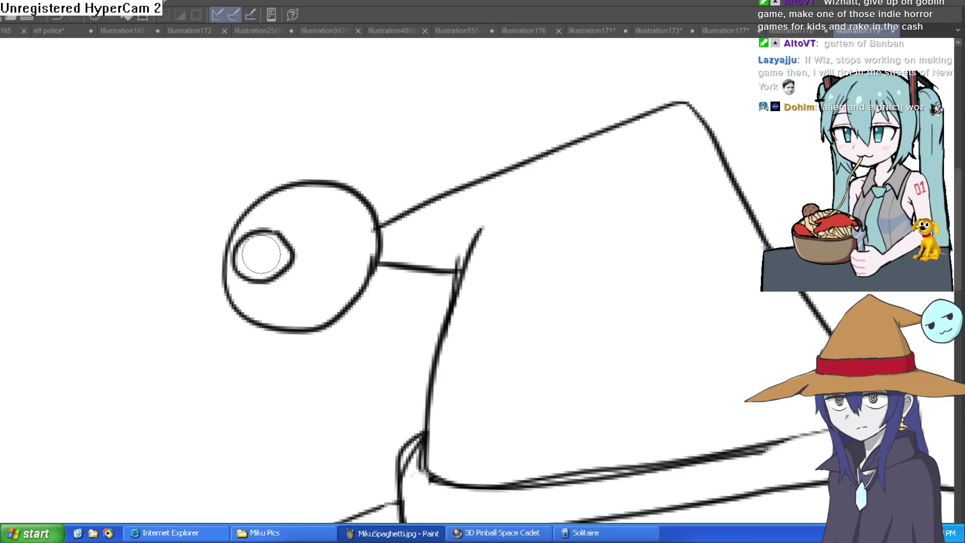
pyautogui.moveTo(340, 225)
pyautogui.mouseDown()
pyautogui.moveTo(362, 262)
pyautogui.moveTo(334, 224)
pyautogui.mouseUp()
pyautogui.moveTo(306, 282)
pyautogui.mouseDown()
pyautogui.moveTo(274, 289)
pyautogui.moveTo(342, 302)
pyautogui.moveTo(323, 282)
pyautogui.mouseUp()
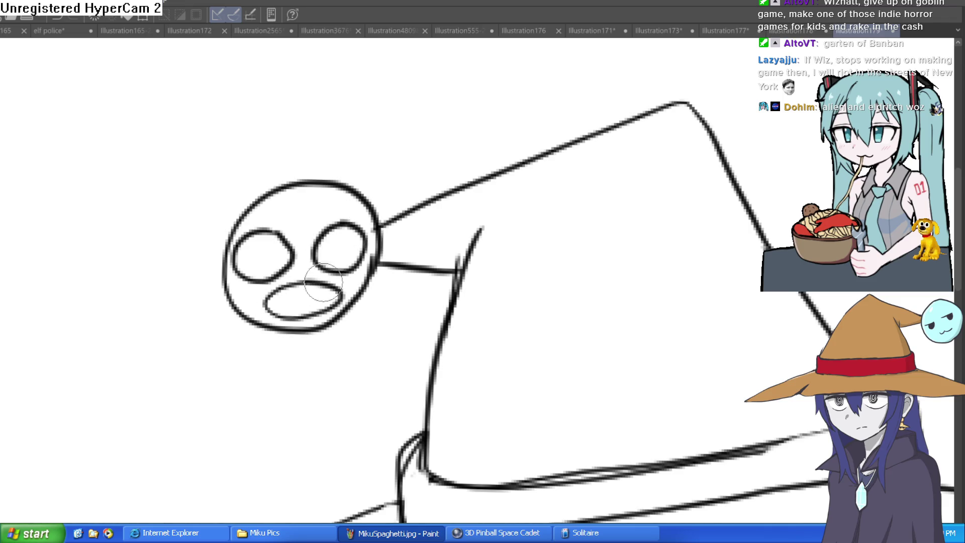
pyautogui.moveTo(342, 228); pyautogui.dragTo(352, 265)
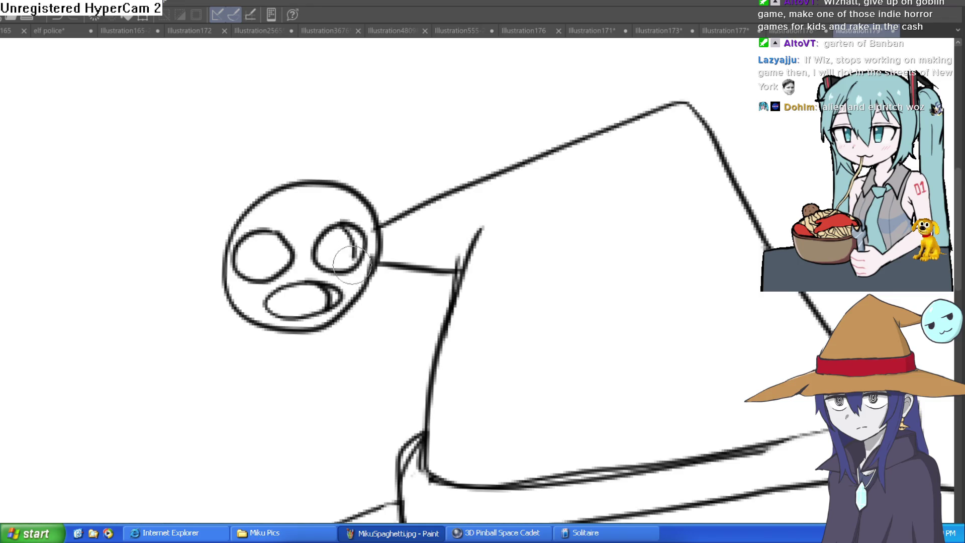
# Step: Fill the small face's two eyes and mouth solid black
pyautogui.press('g')
pyautogui.click(263, 255)
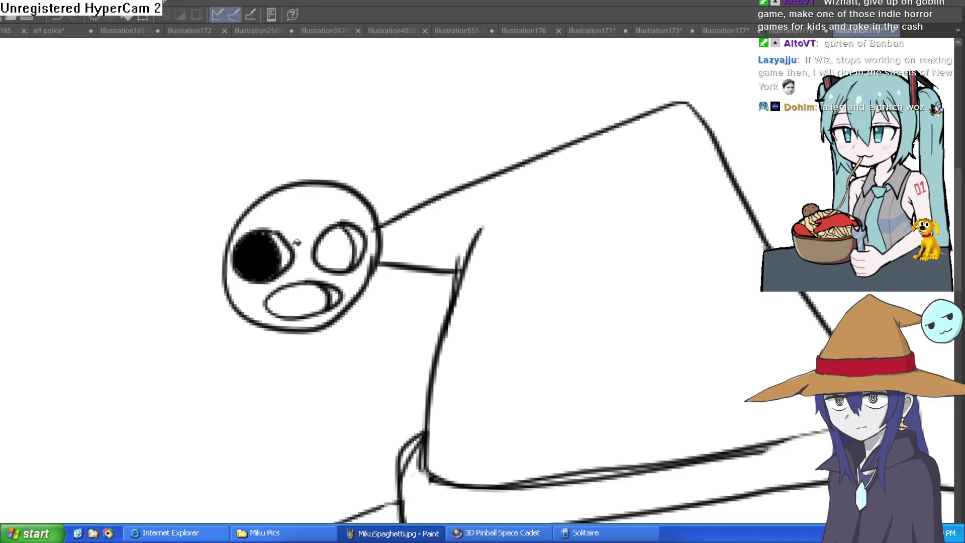
pyautogui.click(328, 253)
pyautogui.click(301, 300)
pyautogui.scroll(-5, 467, 269)
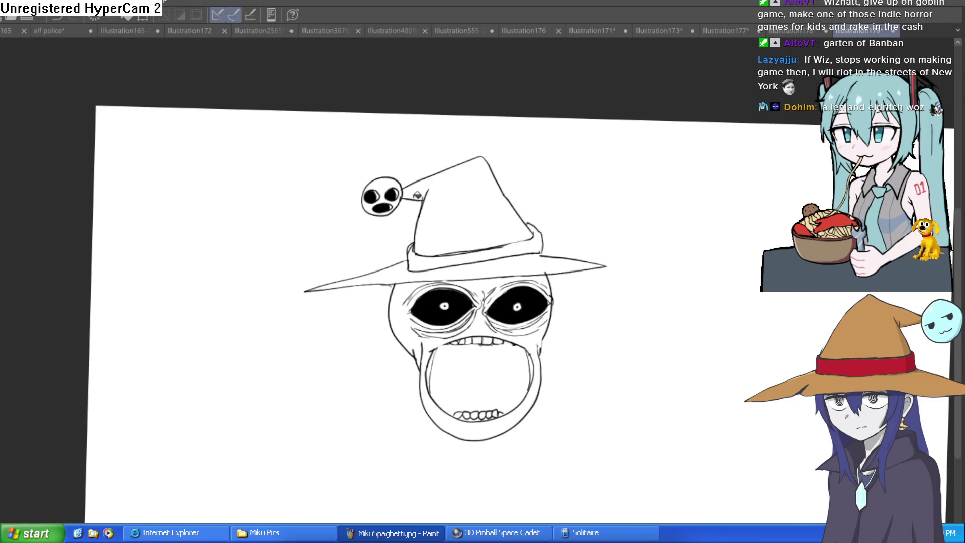
# Step: Fill the big open mouth black and draw pointed collar flaps beside the head
pyautogui.click(504, 389)
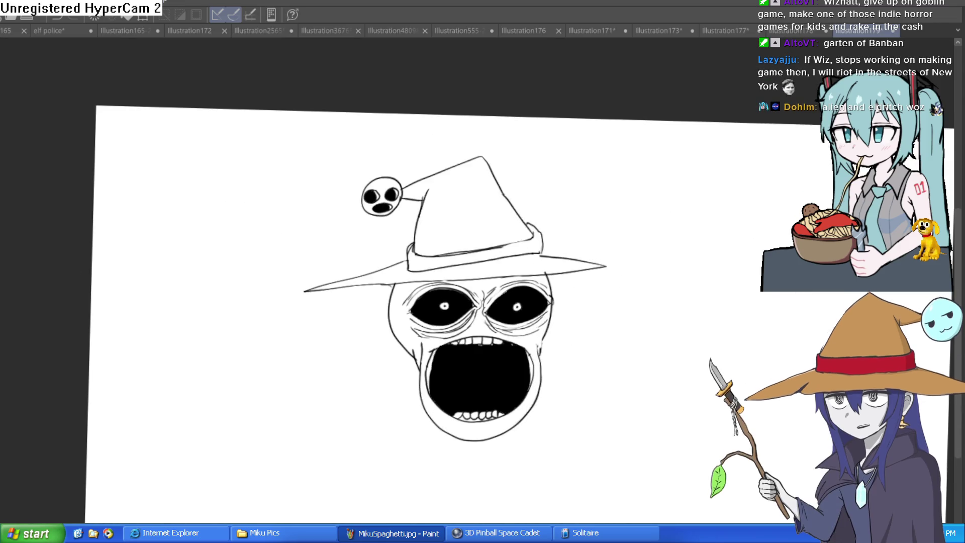
pyautogui.scroll(5, 545, 308)
pyautogui.moveTo(545, 307); pyautogui.dragTo(534, 231)
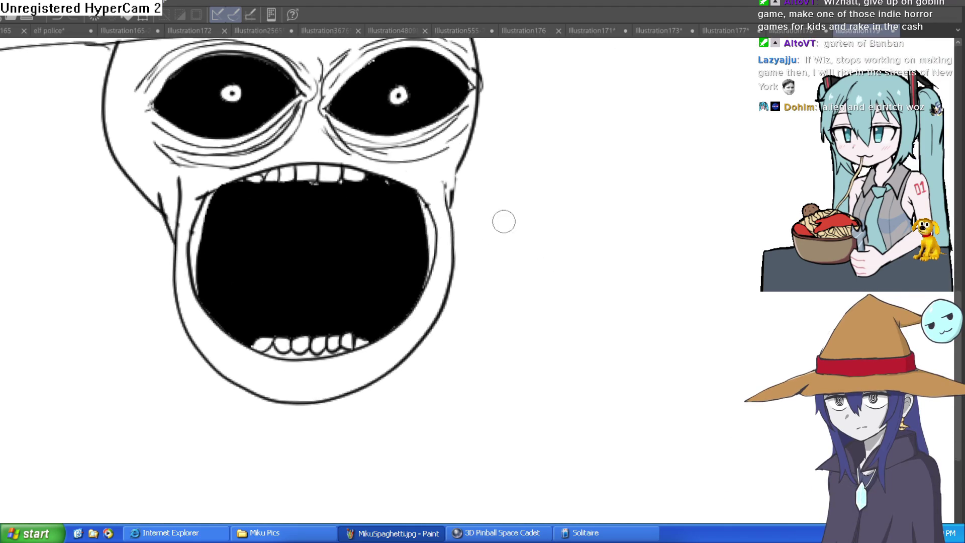
pyautogui.moveTo(461, 162)
pyautogui.mouseDown()
pyautogui.moveTo(564, 110)
pyautogui.moveTo(475, 257)
pyautogui.mouseUp()
pyautogui.moveTo(119, 175)
pyautogui.mouseDown()
pyautogui.moveTo(53, 176)
pyautogui.moveTo(145, 263)
pyautogui.mouseUp()
# Step: Draw the ghost's body, two arms with three-fingered hands and the trailing cape
pyautogui.scroll(-3, 482, 215)
pyautogui.moveTo(451, 229)
pyautogui.mouseDown()
pyautogui.moveTo(491, 416)
pyautogui.moveTo(185, 426)
pyautogui.moveTo(191, 277)
pyautogui.mouseUp()
pyautogui.moveTo(457, 215)
pyautogui.mouseDown()
pyautogui.moveTo(655, 189)
pyautogui.moveTo(512, 221)
pyautogui.moveTo(625, 308)
pyautogui.moveTo(593, 310)
pyautogui.mouseUp()
pyautogui.hotkey('ctrl', 'z')
pyautogui.hotkey('ctrl', 'z')
pyautogui.hotkey('ctrl', 'z')
pyautogui.moveTo(573, 266)
pyautogui.mouseDown()
pyautogui.moveTo(458, 237)
pyautogui.moveTo(614, 205)
pyautogui.mouseUp()
pyautogui.moveTo(287, 200)
pyautogui.mouseDown()
pyautogui.moveTo(123, 340)
pyautogui.moveTo(157, 323)
pyautogui.moveTo(181, 282)
pyautogui.moveTo(311, 211)
pyautogui.mouseUp()
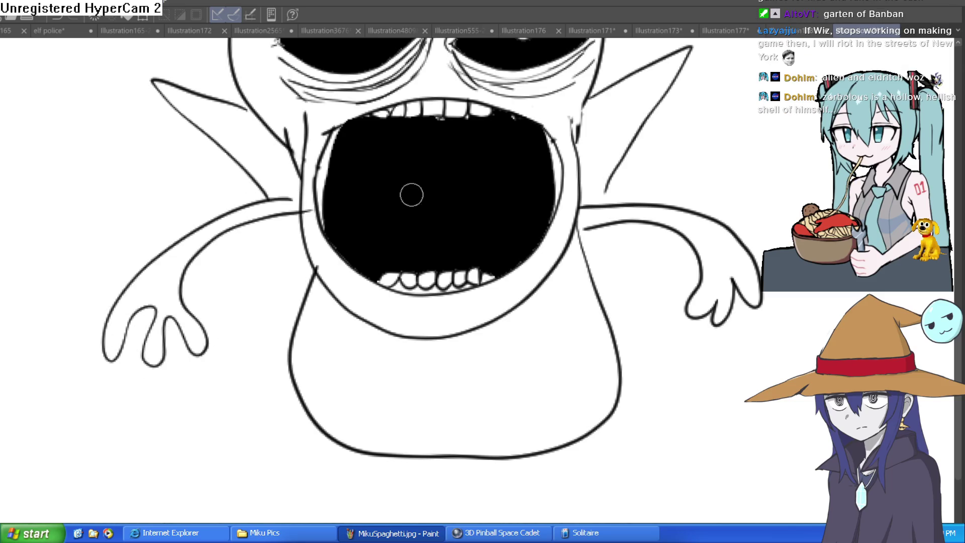
pyautogui.moveTo(581, 183)
pyautogui.mouseDown()
pyautogui.moveTo(657, 318)
pyautogui.moveTo(582, 375)
pyautogui.mouseUp()
pyautogui.moveTo(264, 197)
pyautogui.mouseDown()
pyautogui.moveTo(187, 374)
pyautogui.moveTo(308, 389)
pyautogui.mouseUp()
pyautogui.hotkey('ctrl', '0')
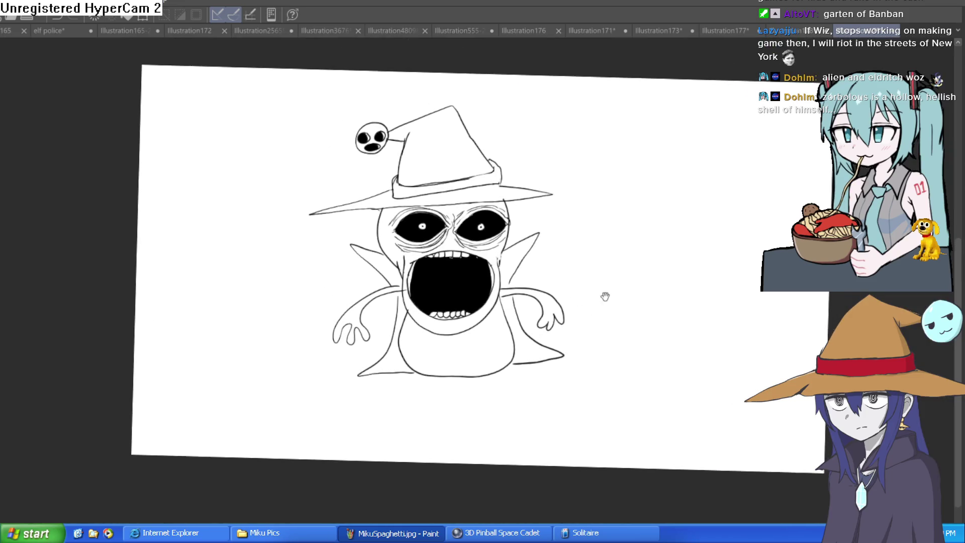
# Step: Zoom in on the face and make a short red stroke at the left eye's outer corner
pyautogui.scroll(5, 577, 325)
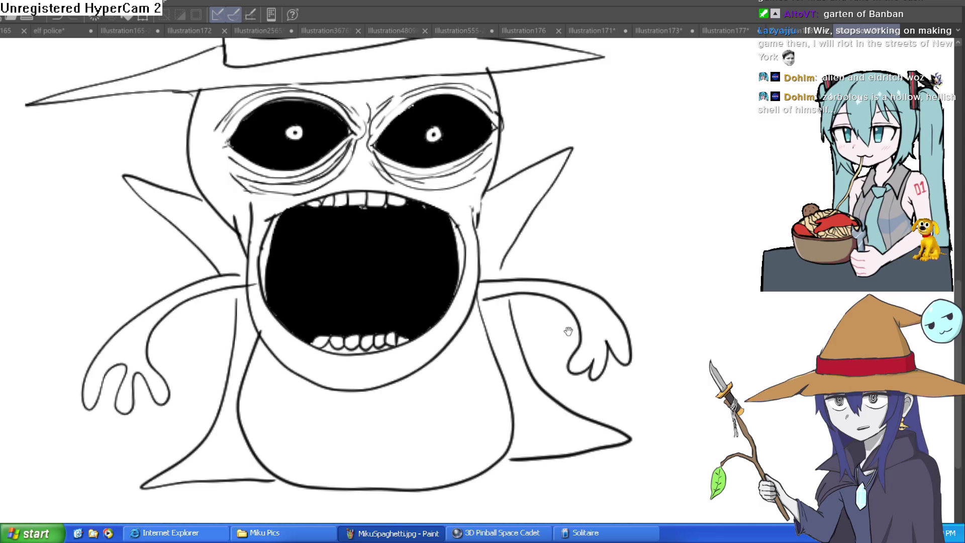
pyautogui.scroll(-5, 568, 331)
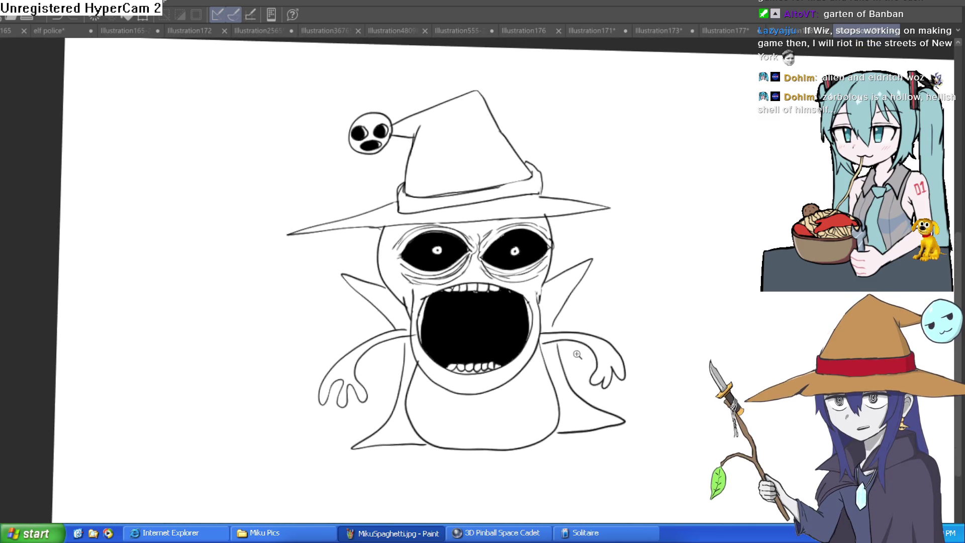
pyautogui.scroll(1, 603, 334)
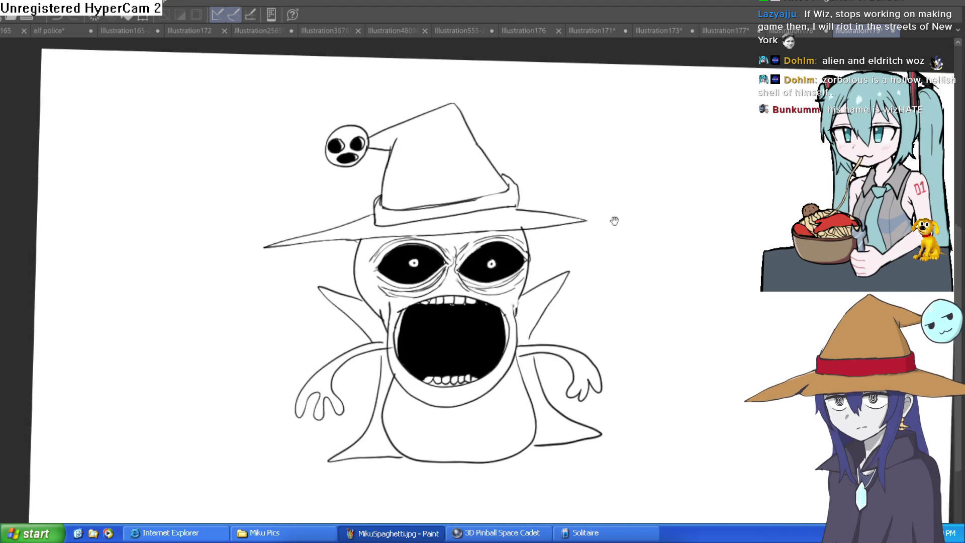
pyautogui.moveTo(613, 217); pyautogui.dragTo(578, 190)
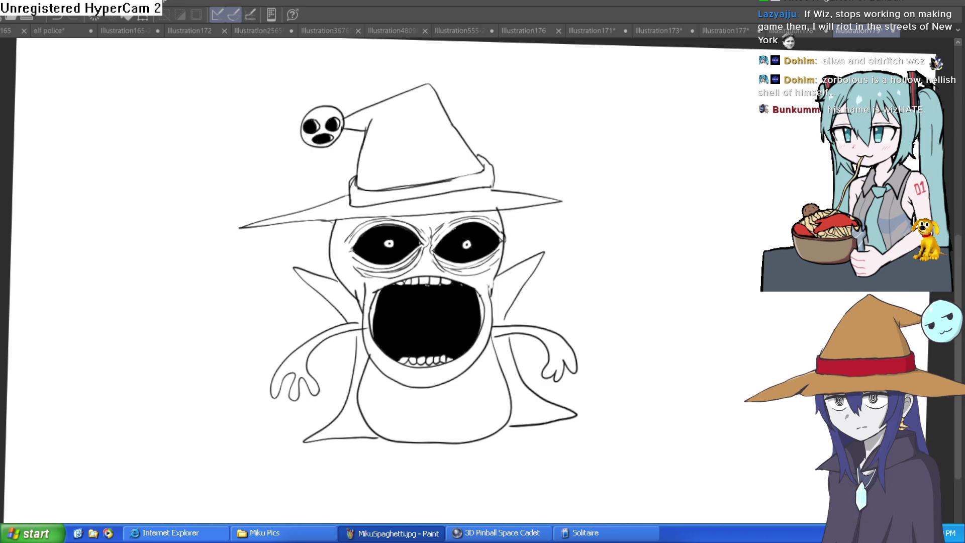
pyautogui.scroll(3, 407, 262)
pyautogui.moveTo(243, 227); pyautogui.dragTo(251, 242)
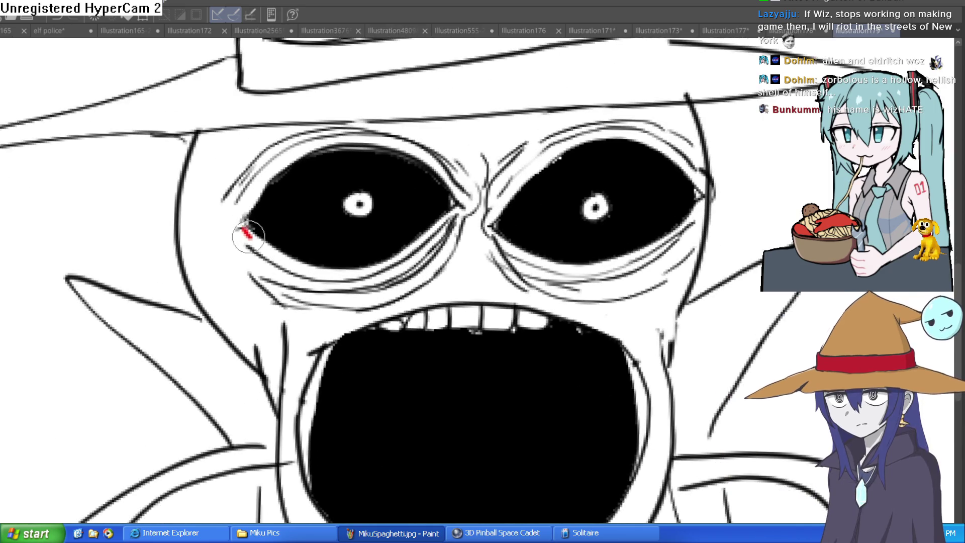
# Step: Paint red streaks from both eye corners toward the mouth and line the left eye's lower rim
pyautogui.hotkey('ctrl', 'z')
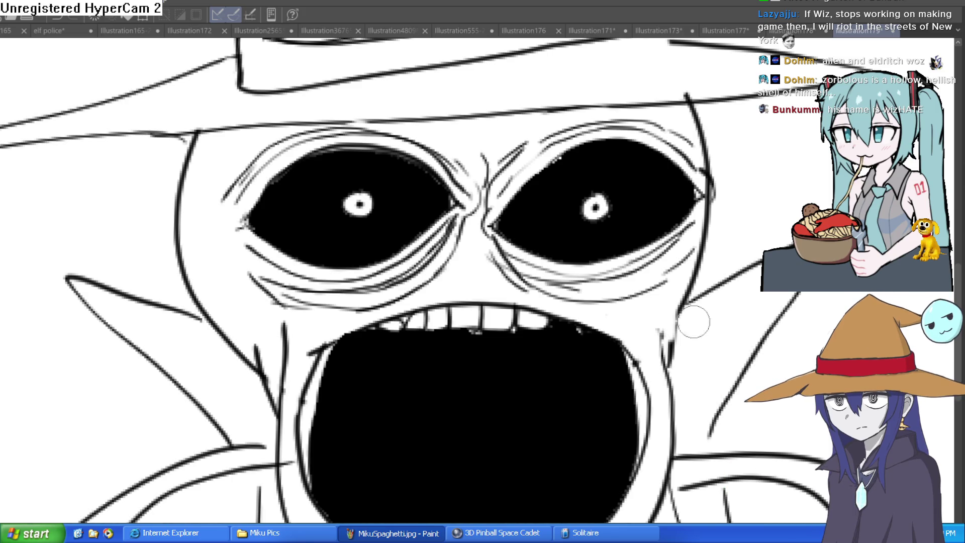
pyautogui.moveTo(241, 221); pyautogui.dragTo(266, 384)
pyautogui.moveTo(704, 200)
pyautogui.mouseDown()
pyautogui.moveTo(665, 358)
pyautogui.moveTo(701, 206)
pyautogui.moveTo(668, 241)
pyautogui.moveTo(603, 270)
pyautogui.moveTo(512, 249)
pyautogui.moveTo(603, 267)
pyautogui.moveTo(631, 261)
pyautogui.moveTo(643, 281)
pyautogui.moveTo(638, 296)
pyautogui.moveTo(662, 250)
pyautogui.moveTo(668, 282)
pyautogui.moveTo(666, 252)
pyautogui.moveTo(547, 285)
pyautogui.mouseUp()
pyautogui.moveTo(444, 221)
pyautogui.mouseDown()
pyautogui.moveTo(420, 239)
pyautogui.moveTo(296, 274)
pyautogui.moveTo(266, 239)
pyautogui.moveTo(359, 273)
pyautogui.moveTo(442, 222)
pyautogui.moveTo(369, 294)
pyautogui.moveTo(373, 280)
pyautogui.moveTo(377, 299)
pyautogui.mouseUp()
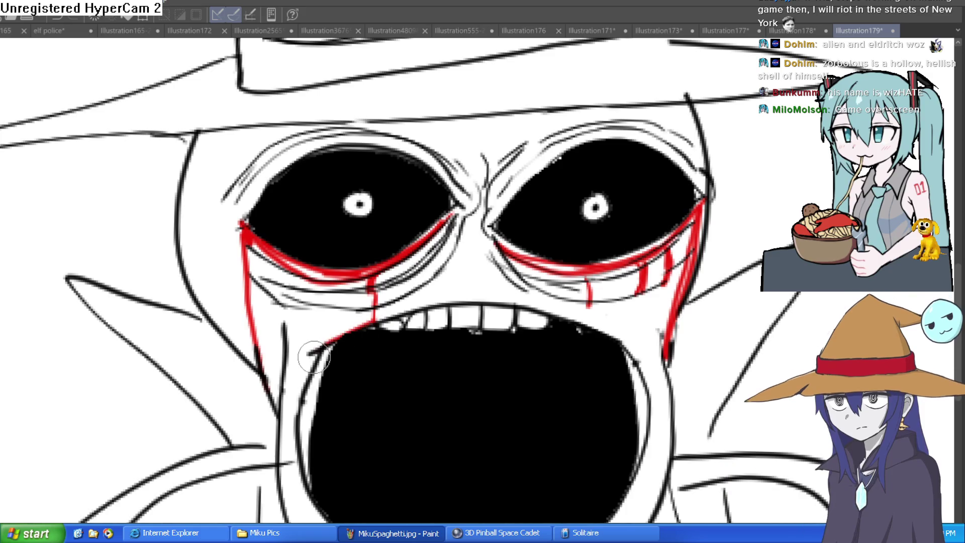
pyautogui.scroll(-2, 596, 305)
pyautogui.moveTo(661, 311); pyautogui.dragTo(627, 283)
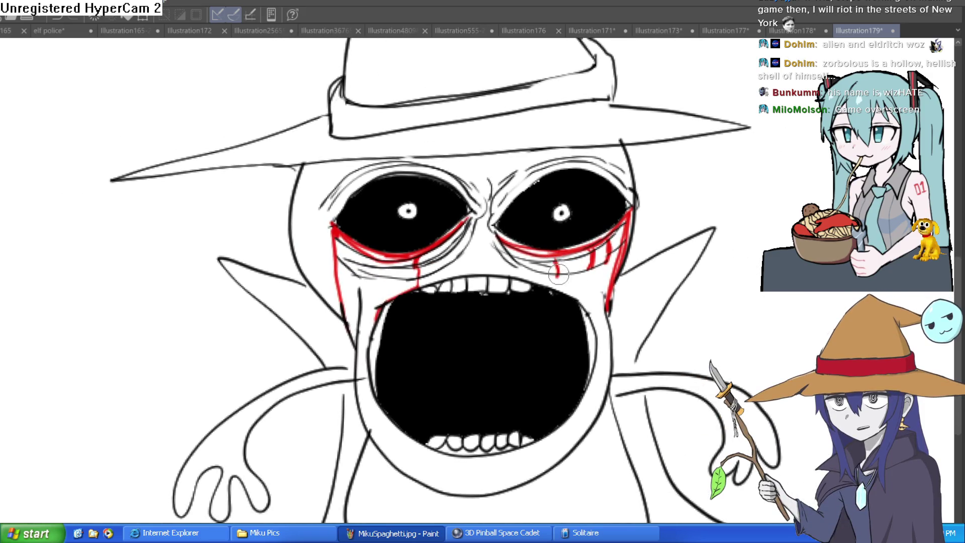
pyautogui.moveTo(564, 279); pyautogui.dragTo(505, 236)
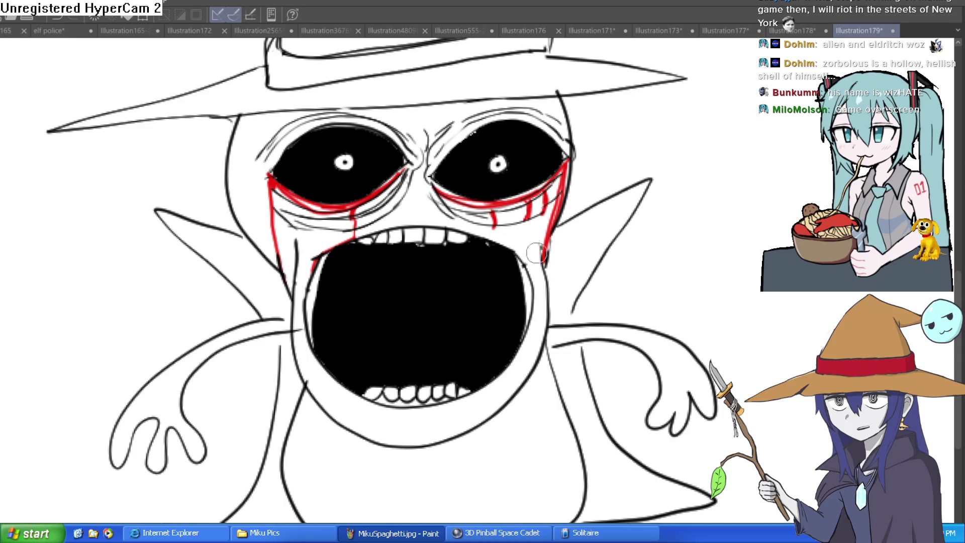
pyautogui.scroll(-2, 536, 253)
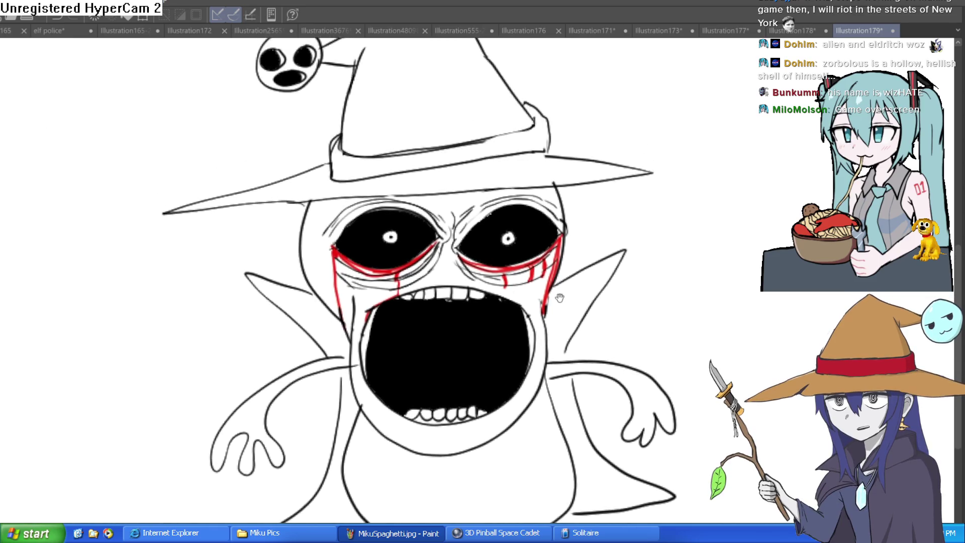
pyautogui.moveTo(471, 259)
pyautogui.mouseDown()
pyautogui.moveTo(518, 268)
pyautogui.moveTo(552, 308)
pyautogui.mouseUp()
# Step: Zoom in on the skull face and paint a red drip from the eye down the cheek
pyautogui.scroll(5, 437, 147)
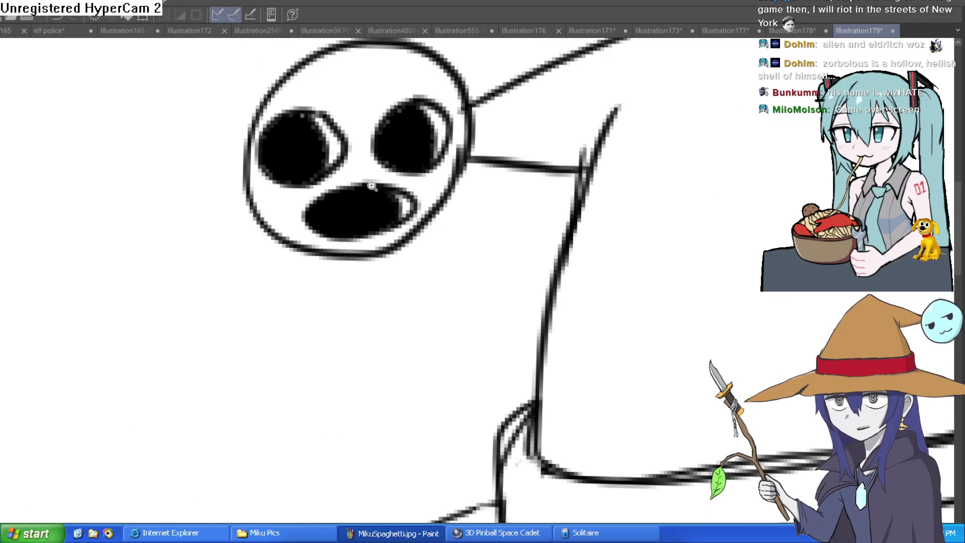
pyautogui.scroll(4, 372, 186)
pyautogui.moveTo(562, 287); pyautogui.dragTo(553, 289)
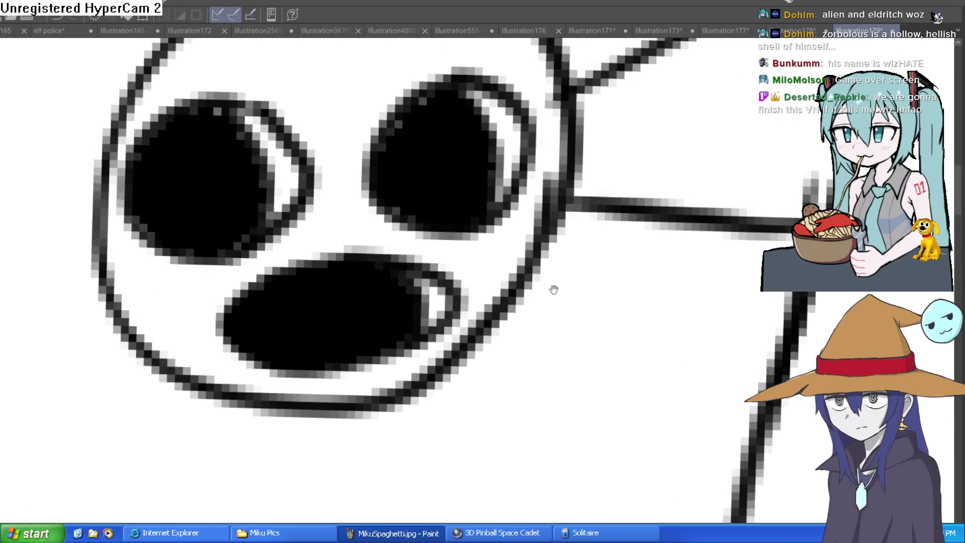
pyautogui.scroll(-10, 556, 292)
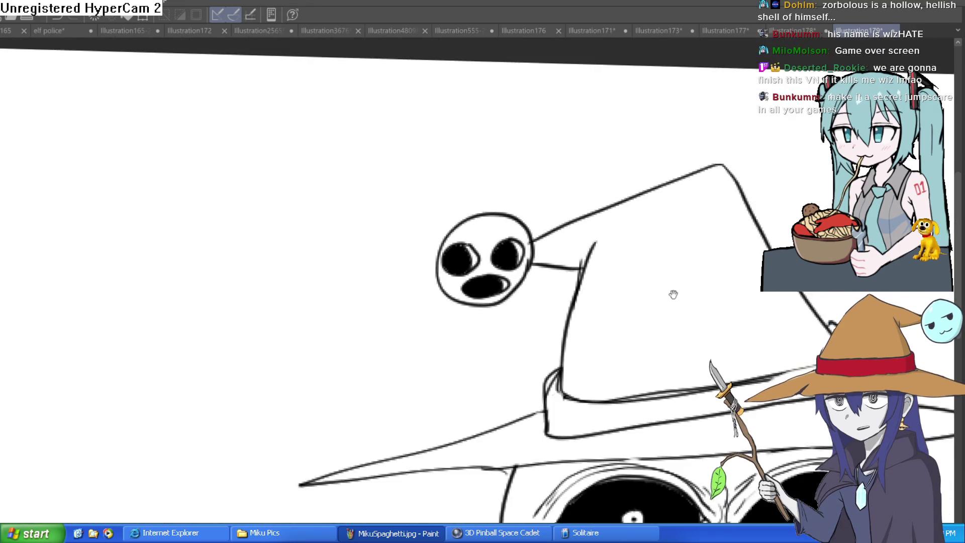
pyautogui.scroll(-8, 734, 323)
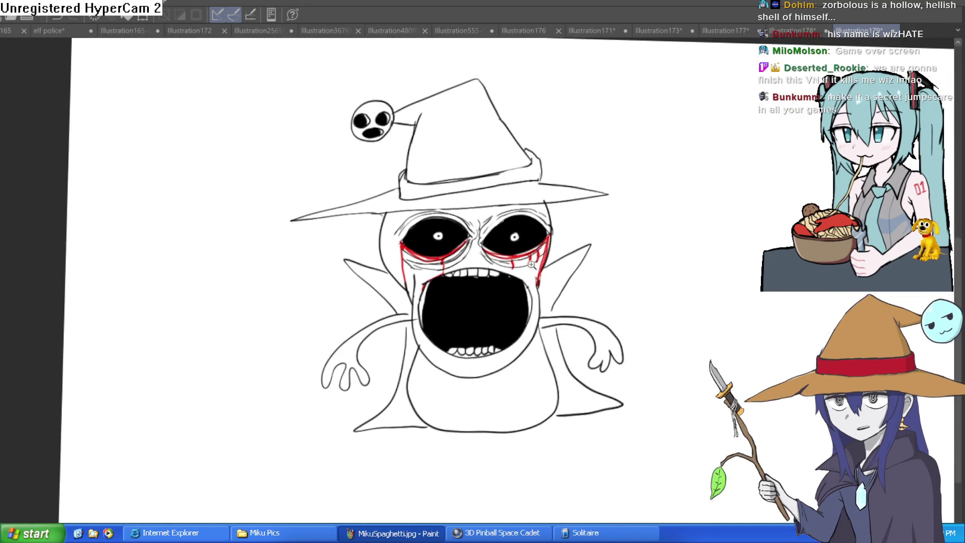
pyautogui.scroll(5, 533, 266)
pyautogui.moveTo(540, 317); pyautogui.dragTo(528, 453)
pyautogui.moveTo(344, 440); pyautogui.dragTo(372, 288)
# Step: Trace the mouth's left and right outer edges in red, down to the bottom
pyautogui.moveTo(234, 157)
pyautogui.mouseDown()
pyautogui.moveTo(261, 306)
pyautogui.moveTo(324, 374)
pyautogui.moveTo(276, 334)
pyautogui.moveTo(245, 274)
pyautogui.moveTo(227, 128)
pyautogui.mouseUp()
pyautogui.moveTo(288, 274)
pyautogui.mouseDown()
pyautogui.moveTo(364, 312)
pyautogui.moveTo(289, 273)
pyautogui.moveTo(368, 318)
pyautogui.moveTo(370, 374)
pyautogui.mouseUp()
pyautogui.moveTo(553, 201)
pyautogui.mouseDown()
pyautogui.moveTo(493, 273)
pyautogui.moveTo(478, 361)
pyautogui.moveTo(495, 279)
pyautogui.moveTo(390, 316)
pyautogui.moveTo(424, 357)
pyautogui.moveTo(424, 316)
pyautogui.mouseUp()
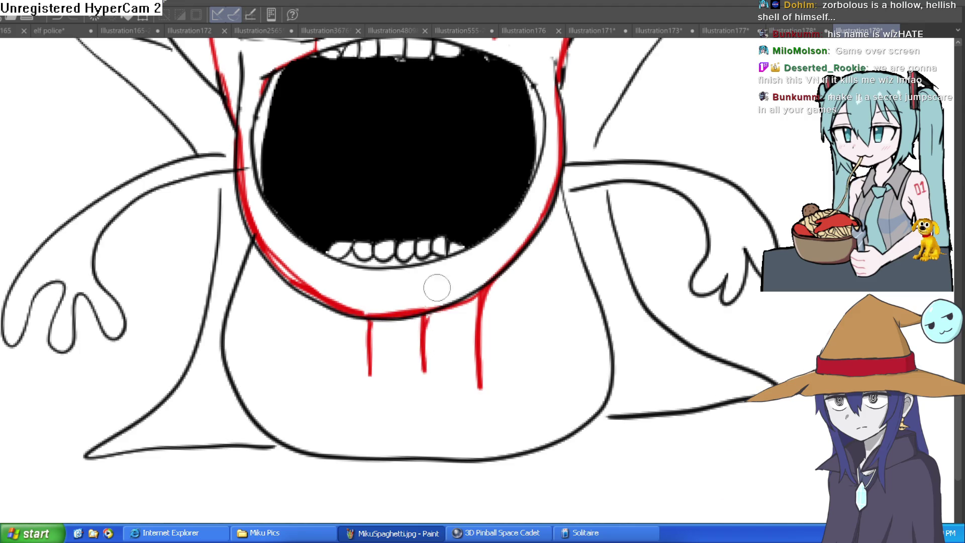
pyautogui.scroll(3, 437, 288)
pyautogui.moveTo(506, 195)
pyautogui.mouseDown()
pyautogui.moveTo(513, 271)
pyautogui.moveTo(488, 335)
pyautogui.moveTo(440, 404)
pyautogui.moveTo(468, 349)
pyautogui.mouseUp()
# Step: Add two red drips from below the lower teeth down to the jaw
pyautogui.moveTo(366, 383); pyautogui.dragTo(372, 427)
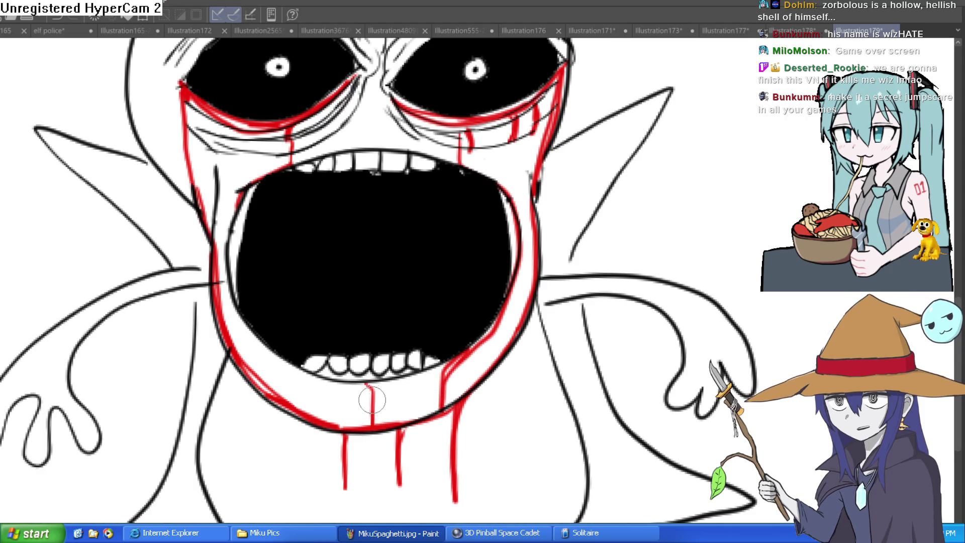
pyautogui.moveTo(295, 370); pyautogui.dragTo(302, 413)
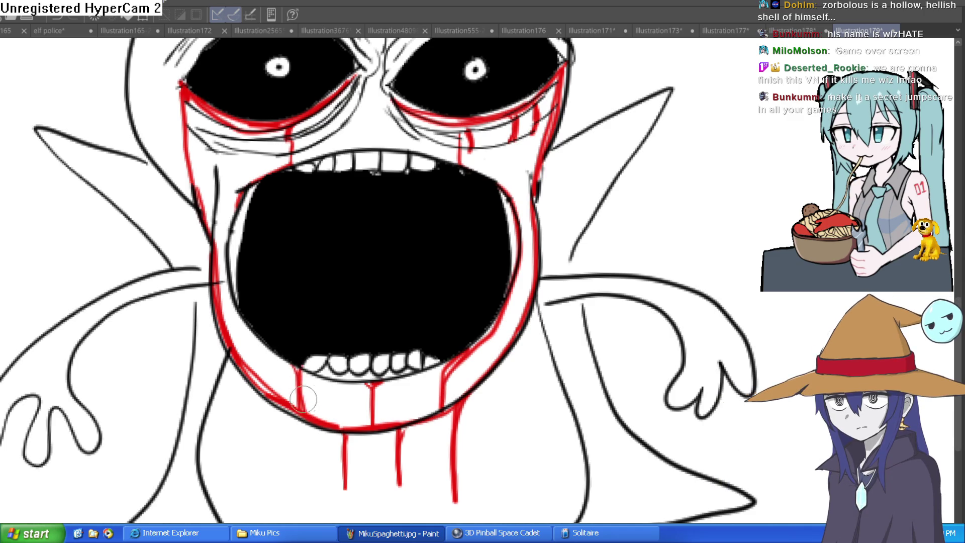
pyautogui.scroll(-3, 491, 291)
pyautogui.scroll(3, 490, 203)
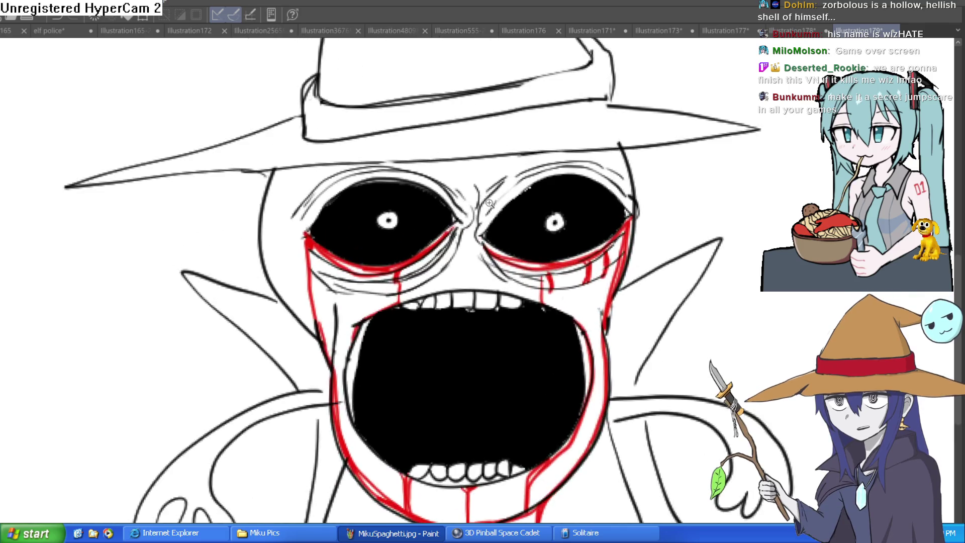
# Step: Paint red drips down the left cheek and outline the upper-left mouth edge in red
pyautogui.scroll(-2, 488, 211)
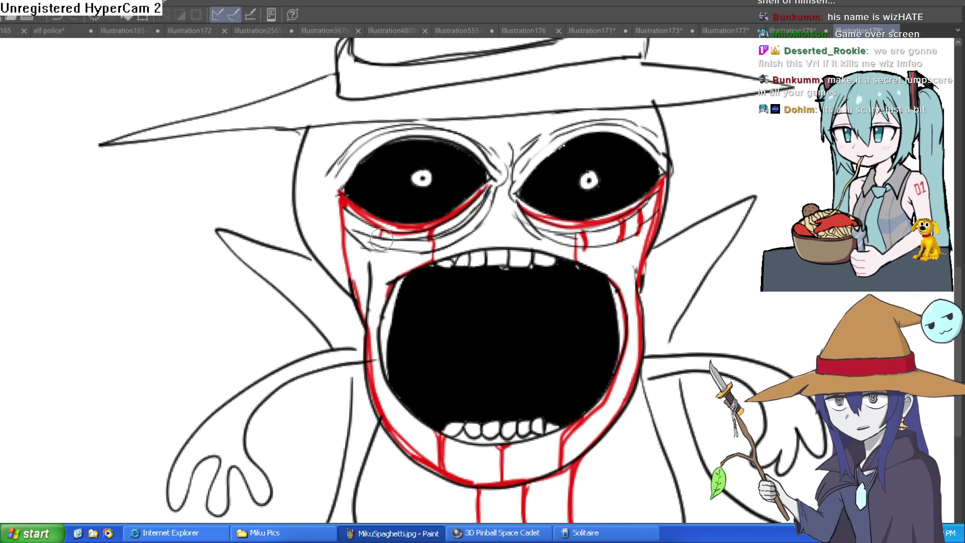
pyautogui.moveTo(379, 269)
pyautogui.mouseDown()
pyautogui.moveTo(382, 337)
pyautogui.moveTo(385, 244)
pyautogui.mouseUp()
pyautogui.moveTo(609, 201); pyautogui.dragTo(566, 202)
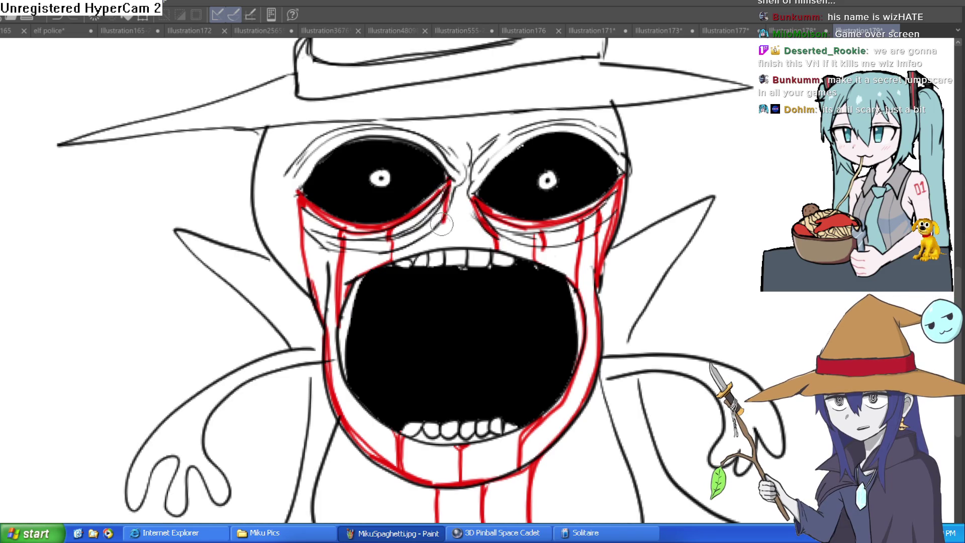
pyautogui.moveTo(433, 247); pyautogui.dragTo(346, 275)
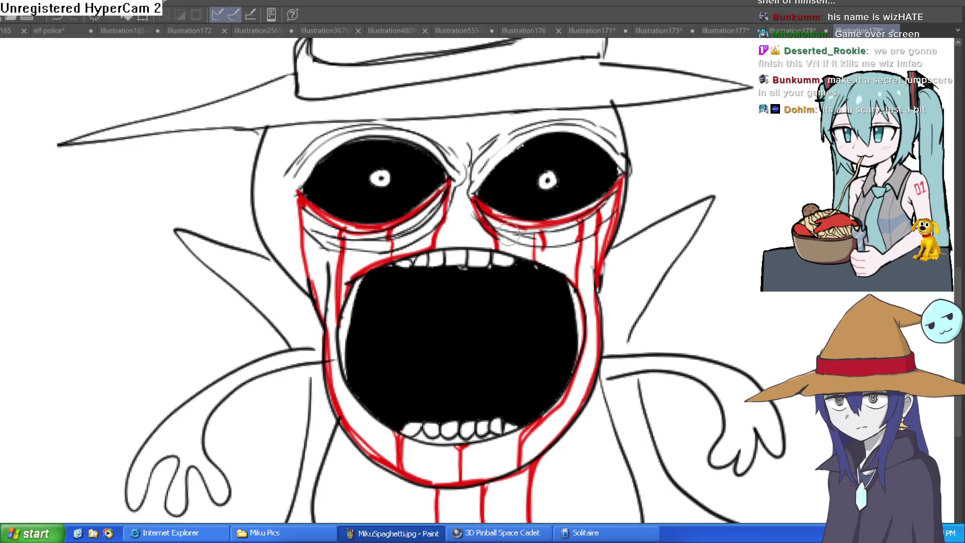
# Step: Mark the edges of the upper right teeth and a lower tooth with red
pyautogui.scroll(2, 494, 264)
pyautogui.moveTo(490, 246)
pyautogui.mouseDown()
pyautogui.moveTo(529, 257)
pyautogui.moveTo(419, 244)
pyautogui.moveTo(327, 263)
pyautogui.mouseUp()
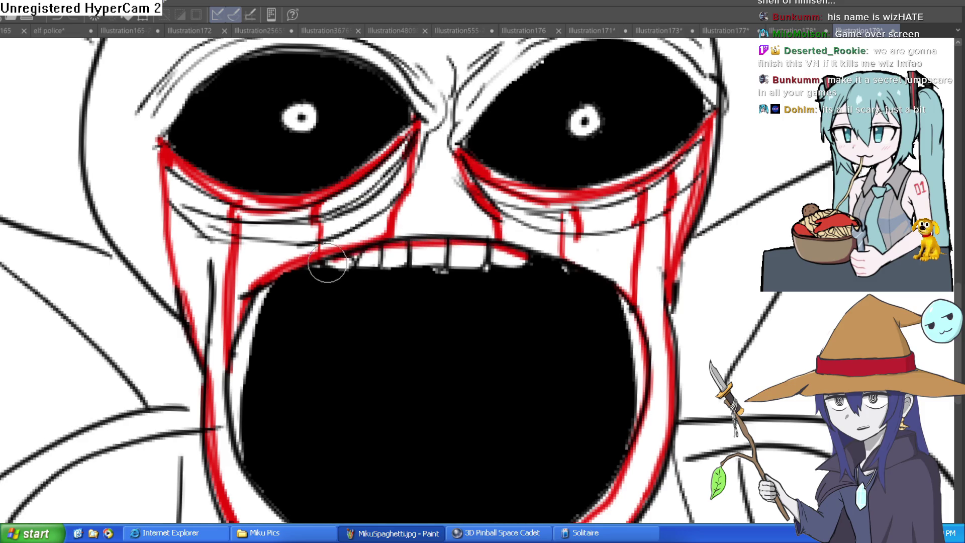
pyautogui.moveTo(451, 244)
pyautogui.mouseDown()
pyautogui.moveTo(452, 264)
pyautogui.moveTo(384, 265)
pyautogui.mouseUp()
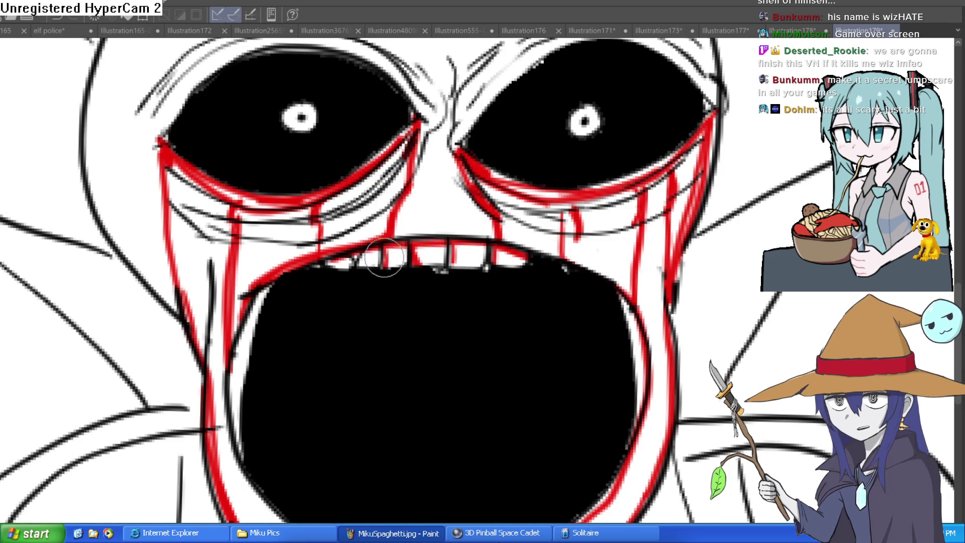
pyautogui.scroll(-5, 479, 254)
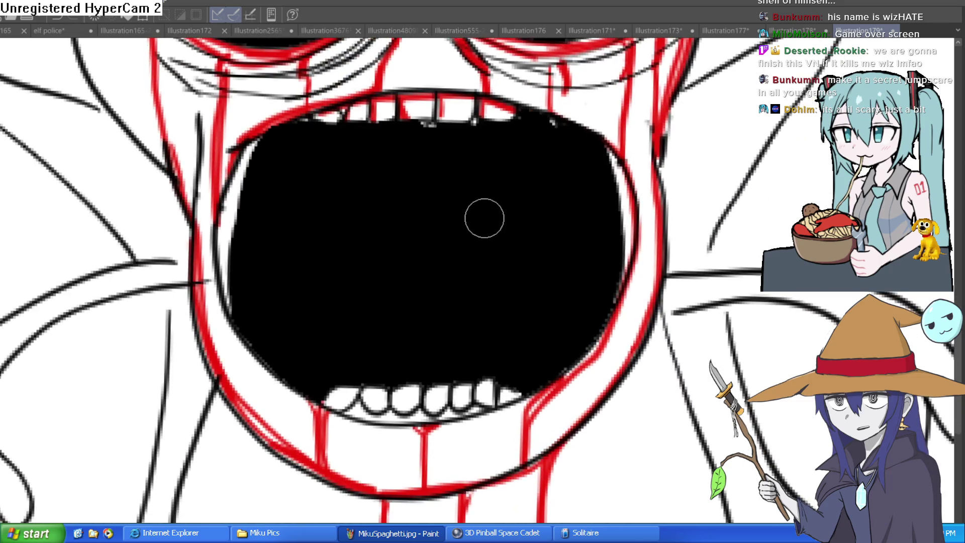
pyautogui.moveTo(493, 386)
pyautogui.mouseDown()
pyautogui.moveTo(485, 381)
pyautogui.moveTo(486, 402)
pyautogui.moveTo(437, 417)
pyautogui.moveTo(357, 412)
pyautogui.mouseUp()
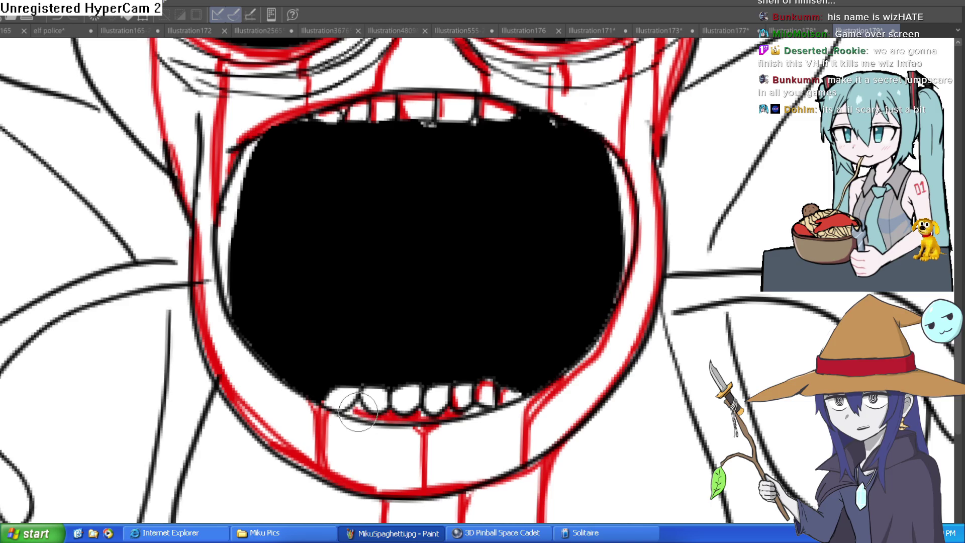
pyautogui.scroll(-4, 512, 329)
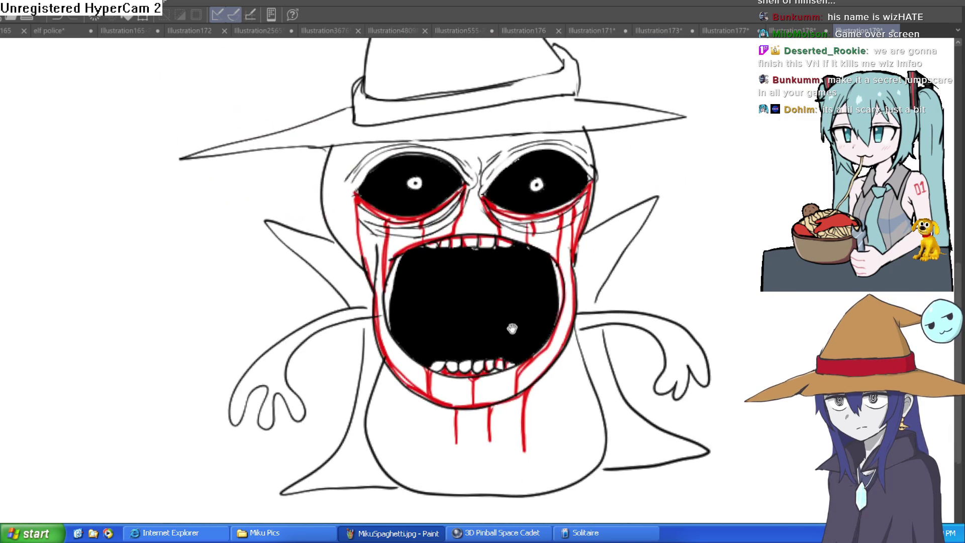
# Step: Undo a trial stroke, paint both pupils yellow, then zoom out to the whole canvas
pyautogui.scroll(-2, 533, 349)
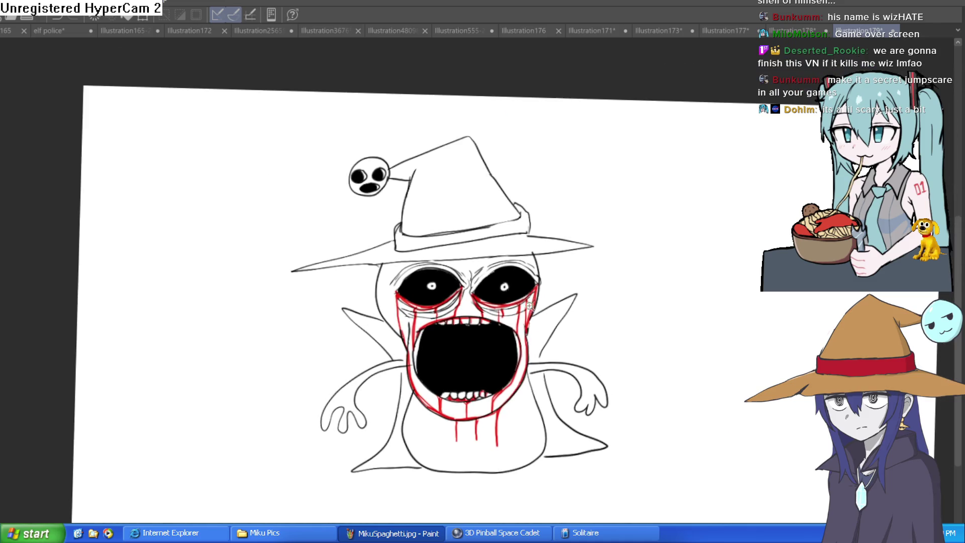
pyautogui.scroll(6, 513, 294)
pyautogui.moveTo(514, 293)
pyautogui.mouseDown()
pyautogui.moveTo(502, 294)
pyautogui.moveTo(517, 275)
pyautogui.mouseUp()
pyautogui.hotkey('ctrl', 'z')
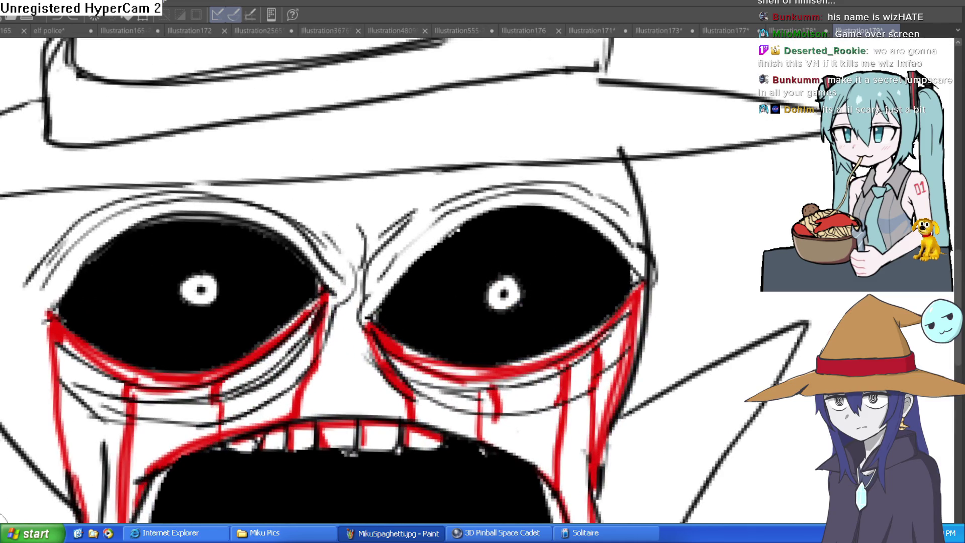
pyautogui.moveTo(193, 291); pyautogui.dragTo(200, 290)
pyautogui.moveTo(505, 292); pyautogui.dragTo(512, 286)
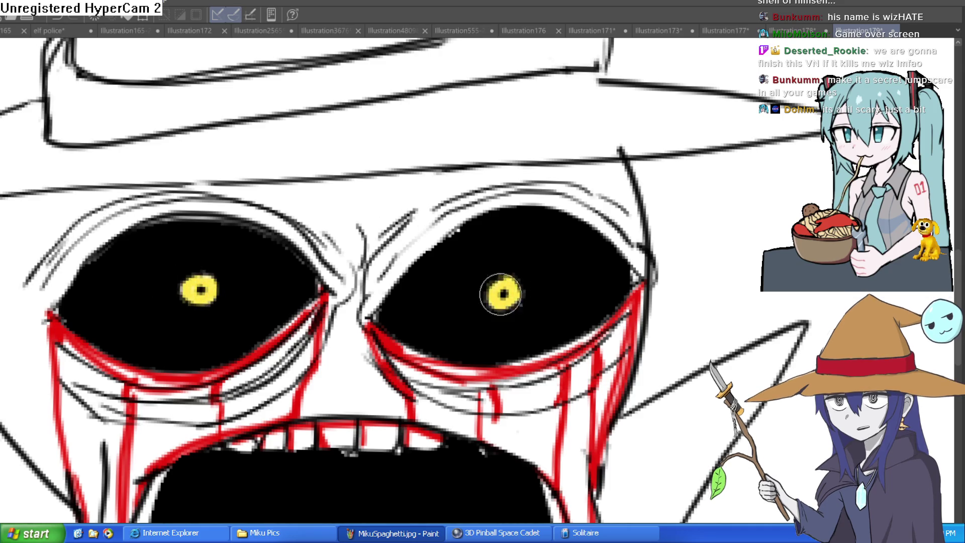
pyautogui.hotkey('ctrl', '0')
pyautogui.hotkey('ctrl', '-')
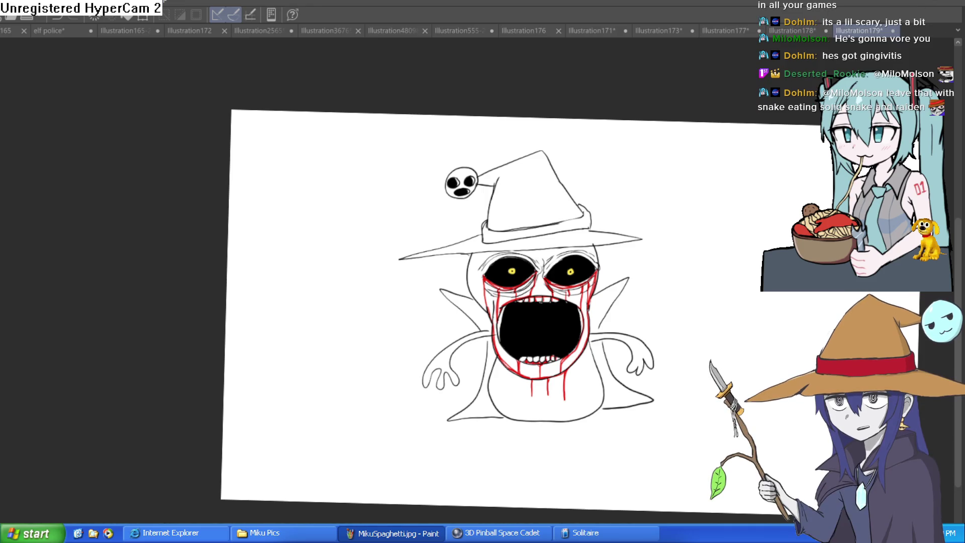
# Step: Check colors in Illustration178, then bucket-fill the hat's cone and brim brown in Illustration179
pyautogui.click(793, 30)
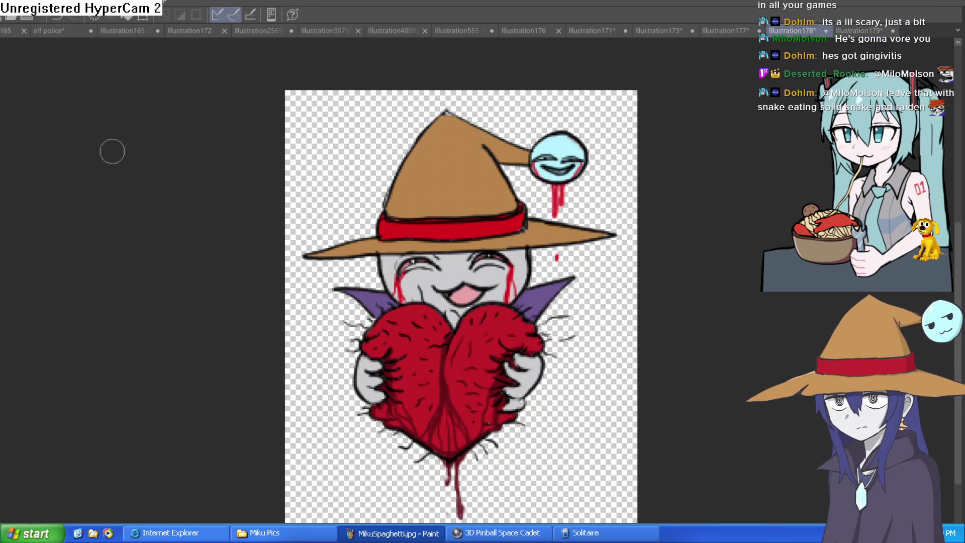
pyautogui.hotkey('ctrl', 'Tab')
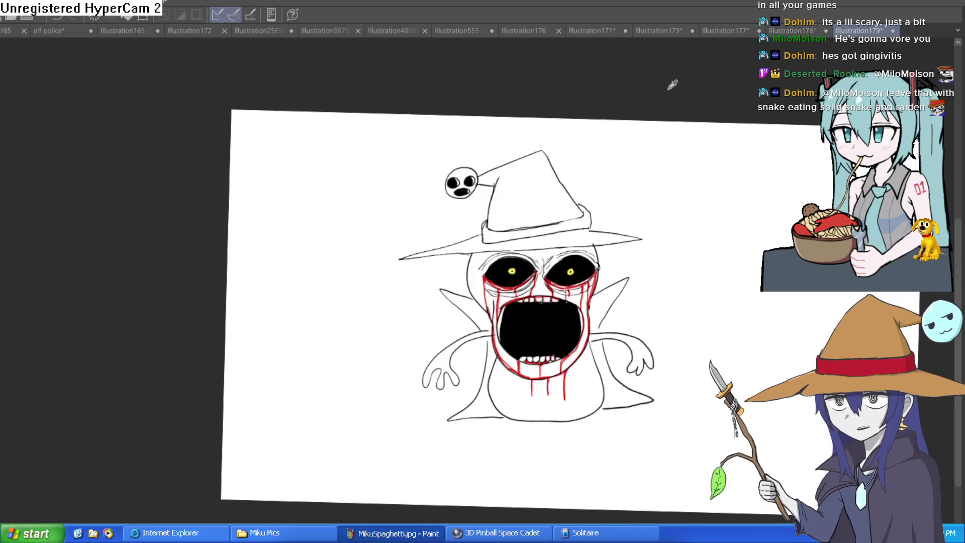
pyautogui.click(527, 188)
pyautogui.click(589, 236)
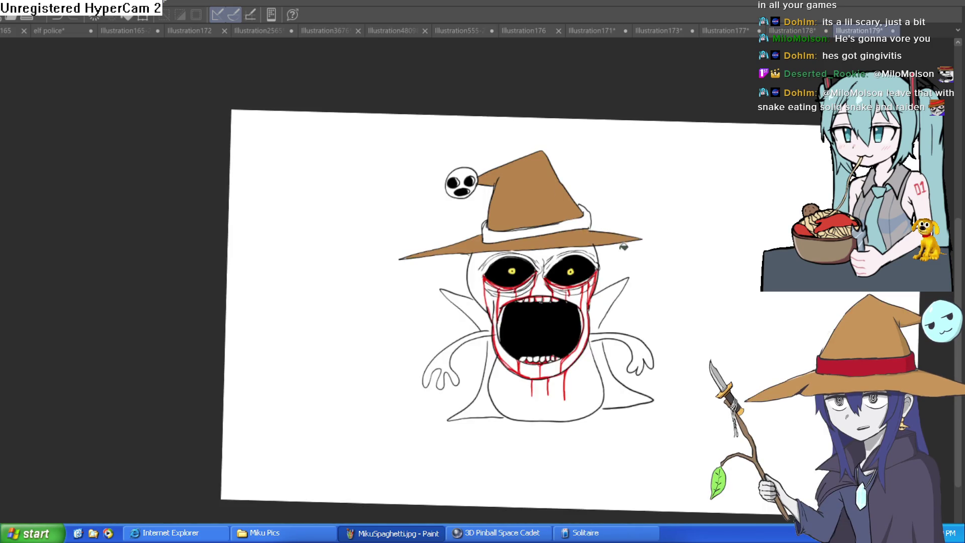
pyautogui.moveTo(643, 301); pyautogui.dragTo(590, 244)
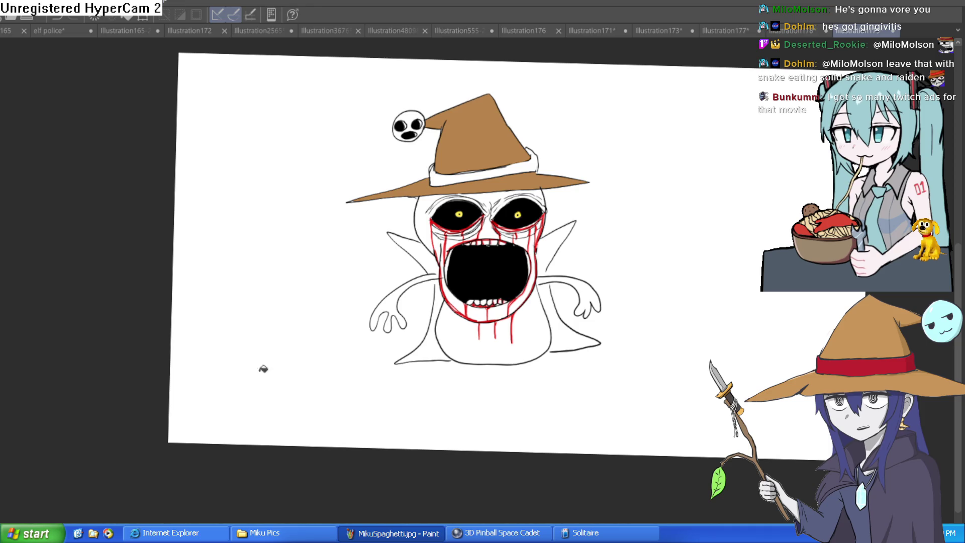
# Step: Fill the four cape pieces purple and the ghost's lower body black
pyautogui.click(559, 316)
pyautogui.click(557, 232)
pyautogui.click(427, 254)
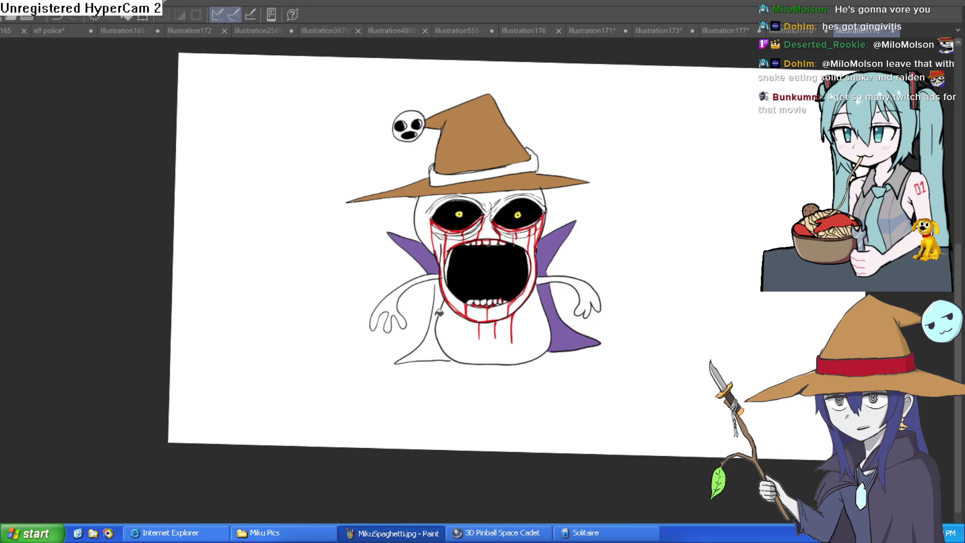
pyautogui.click(437, 311)
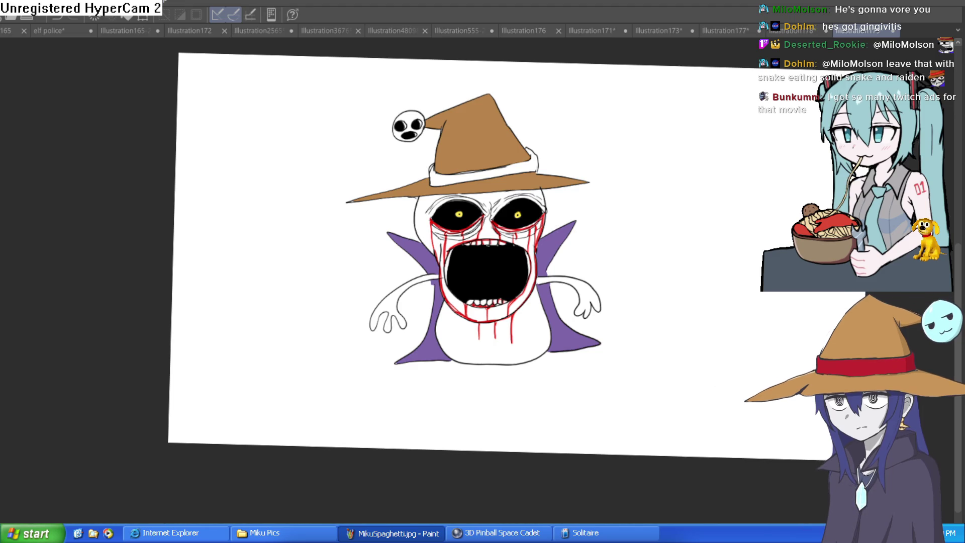
pyautogui.click(523, 343)
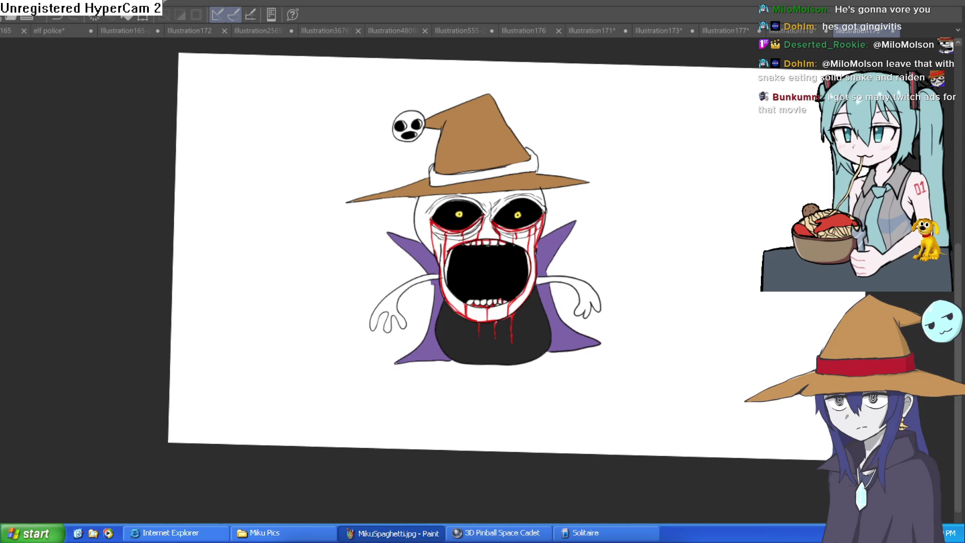
# Step: Brush light grey over the face and mouth ring, and bucket-fill both arms light grey
pyautogui.scroll(2, 489, 250)
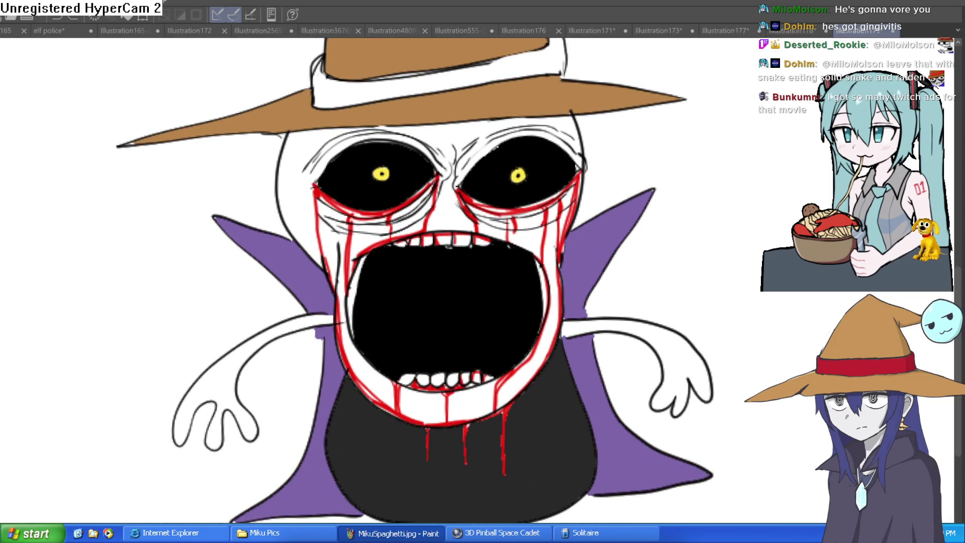
pyautogui.moveTo(578, 368)
pyautogui.mouseDown()
pyautogui.moveTo(520, 365)
pyautogui.moveTo(442, 402)
pyautogui.moveTo(376, 371)
pyautogui.mouseUp()
pyautogui.moveTo(352, 298)
pyautogui.mouseDown()
pyautogui.moveTo(346, 257)
pyautogui.moveTo(322, 216)
pyautogui.moveTo(337, 202)
pyautogui.moveTo(376, 230)
pyautogui.mouseUp()
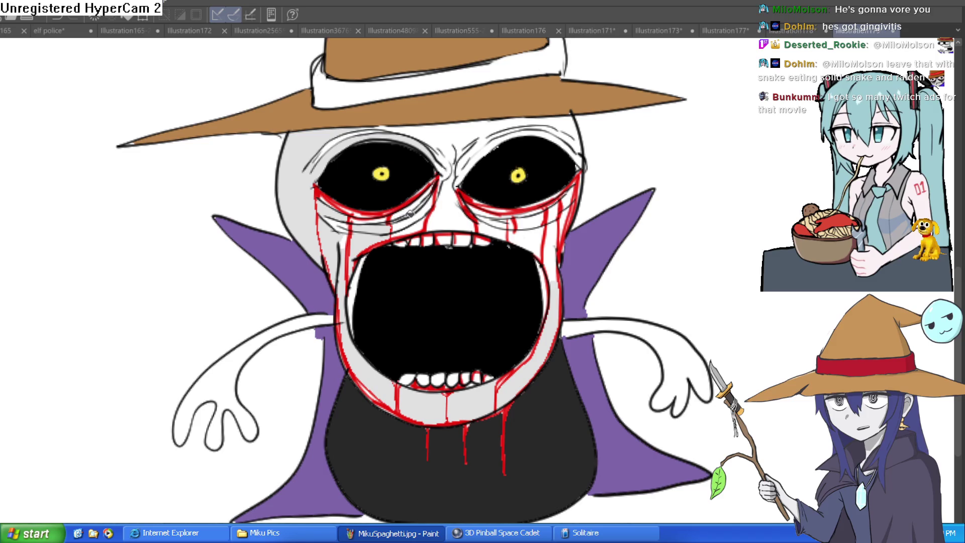
pyautogui.moveTo(453, 212); pyautogui.dragTo(445, 156)
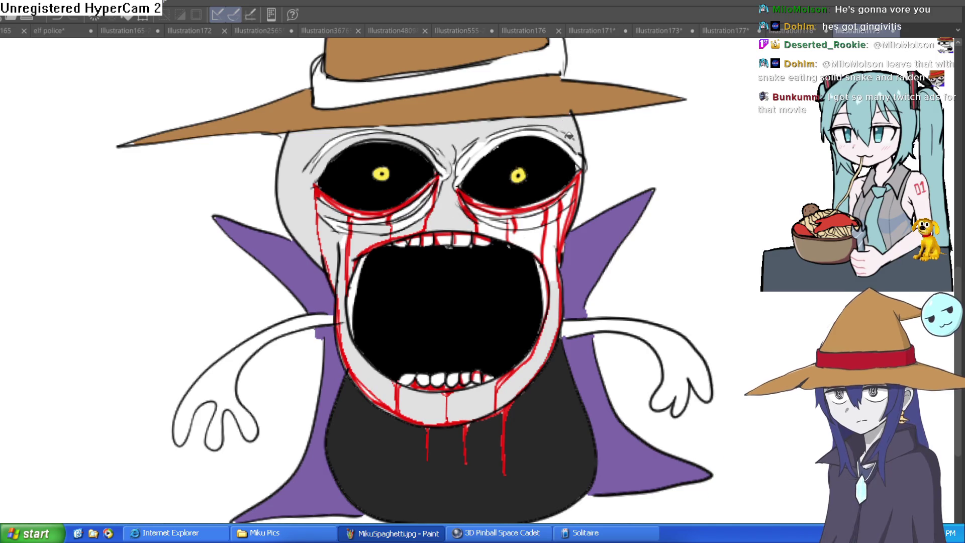
pyautogui.moveTo(489, 143); pyautogui.dragTo(459, 166)
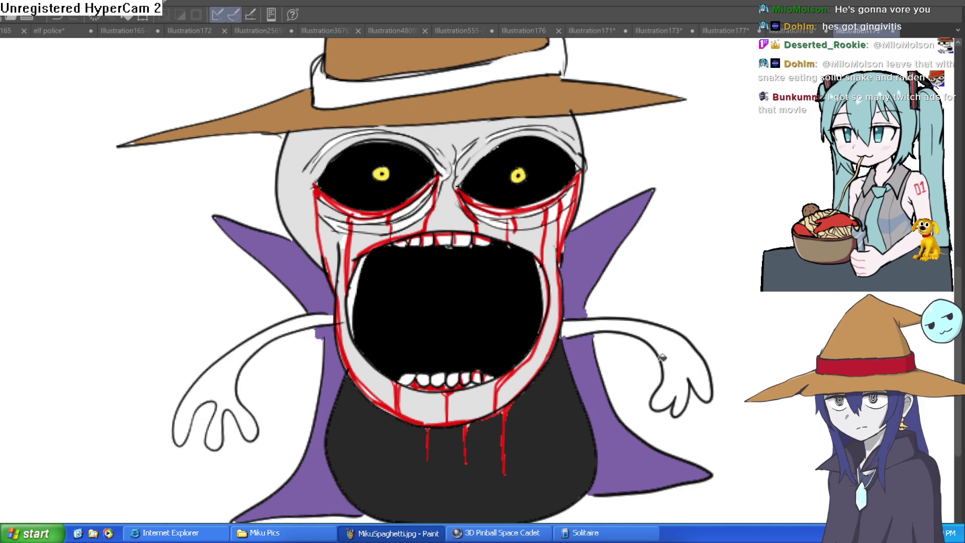
pyautogui.click(662, 357)
pyautogui.click(236, 352)
pyautogui.scroll(-5, 635, 290)
pyautogui.moveTo(711, 301); pyautogui.dragTo(520, 265)
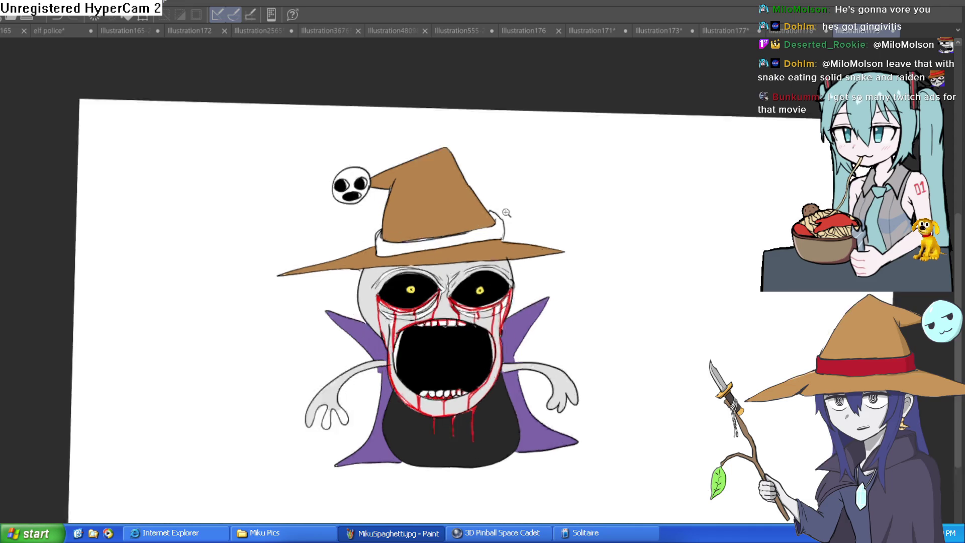
# Step: Fill the hat band red and the small ghost's face, eye and mouth highlights light blue
pyautogui.scroll(3, 459, 202)
pyautogui.click(520, 246)
pyautogui.scroll(2, 520, 246)
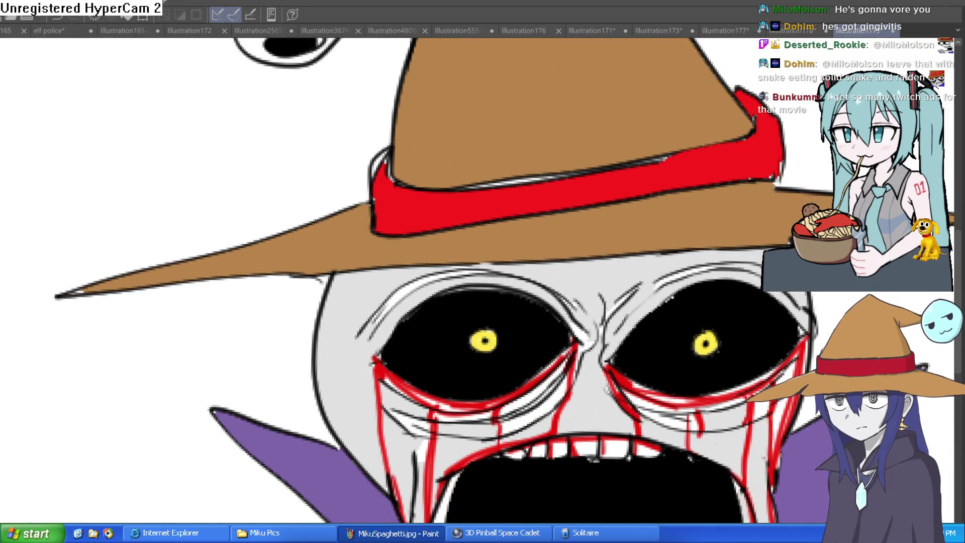
pyautogui.scroll(4, 301, 241)
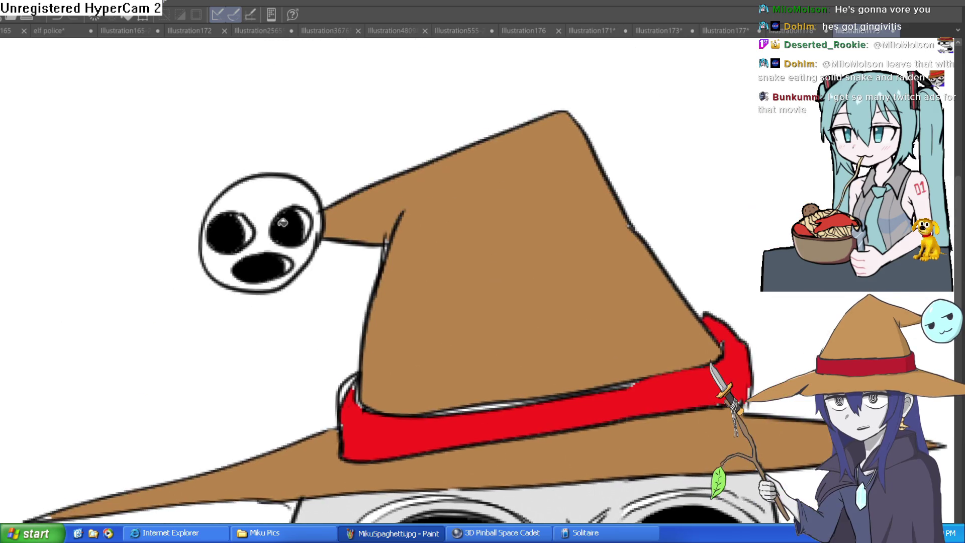
pyautogui.click(301, 244)
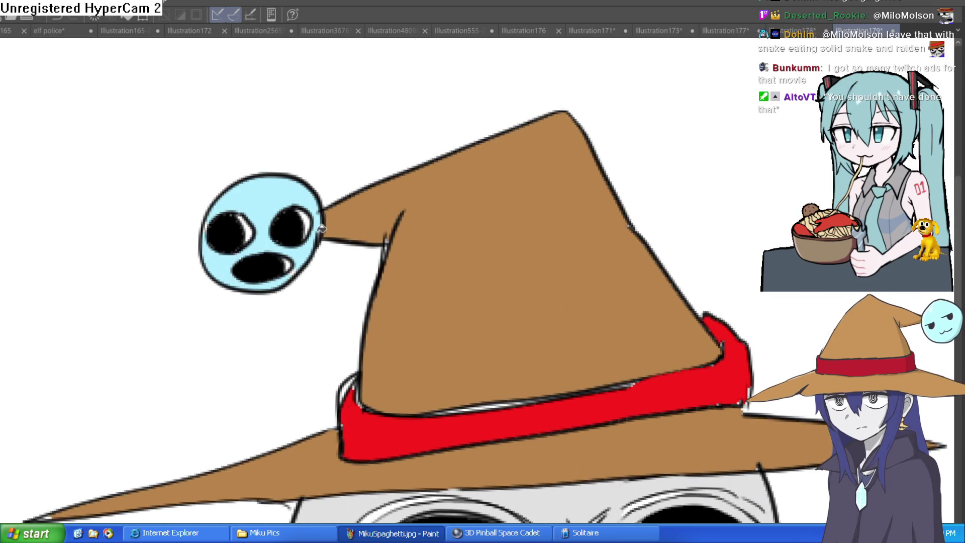
pyautogui.click(305, 223)
pyautogui.click(248, 225)
pyautogui.click(290, 261)
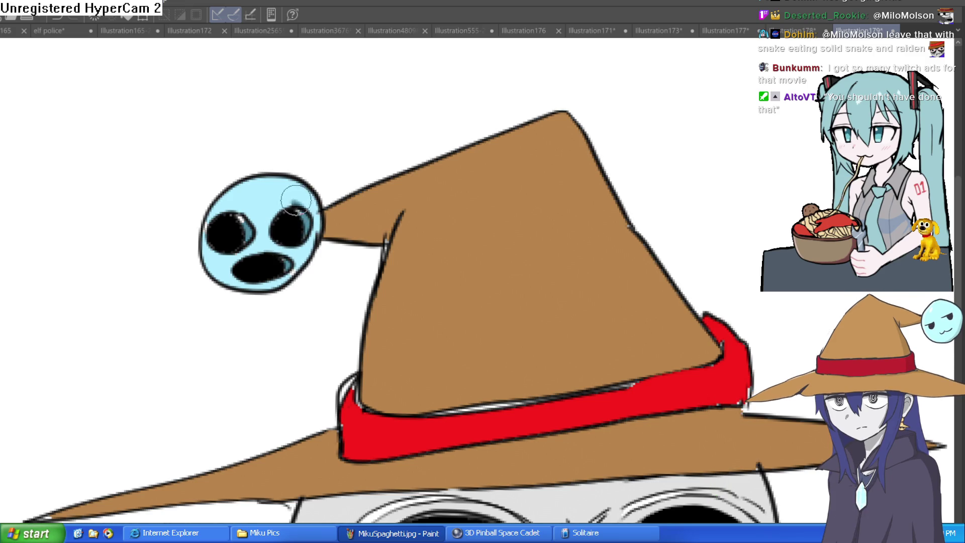
# Step: Reset the canvas rotation, recenter the creature's face, then switch to the flip-phone Illustration177
pyautogui.scroll(-3, 388, 206)
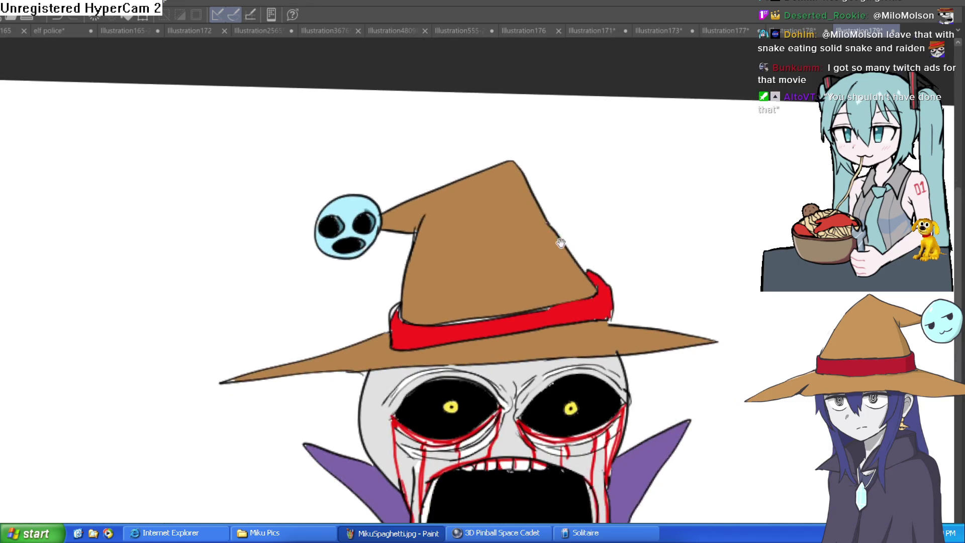
pyautogui.scroll(-1, 606, 187)
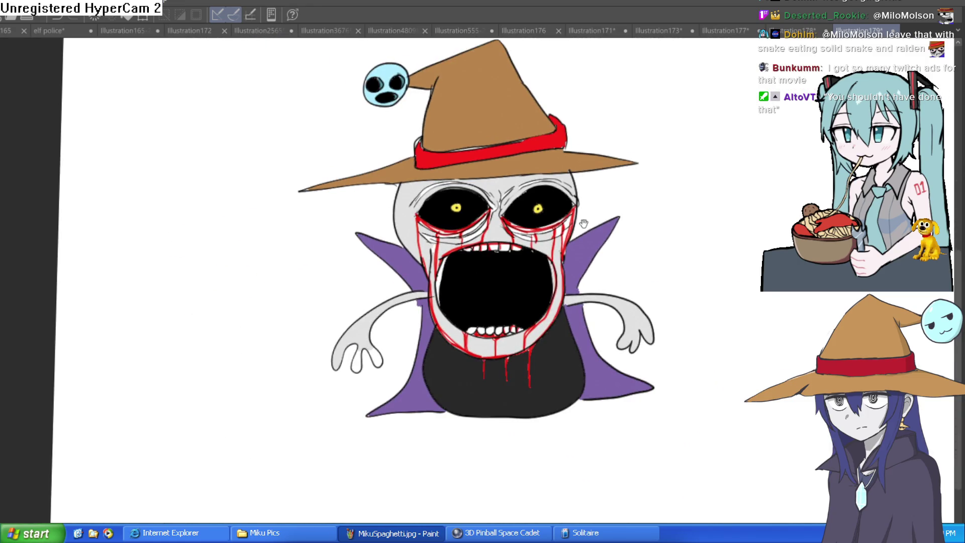
pyautogui.scroll(-1, 583, 223)
pyautogui.hotkey('ctrl', 'shift', 'r')
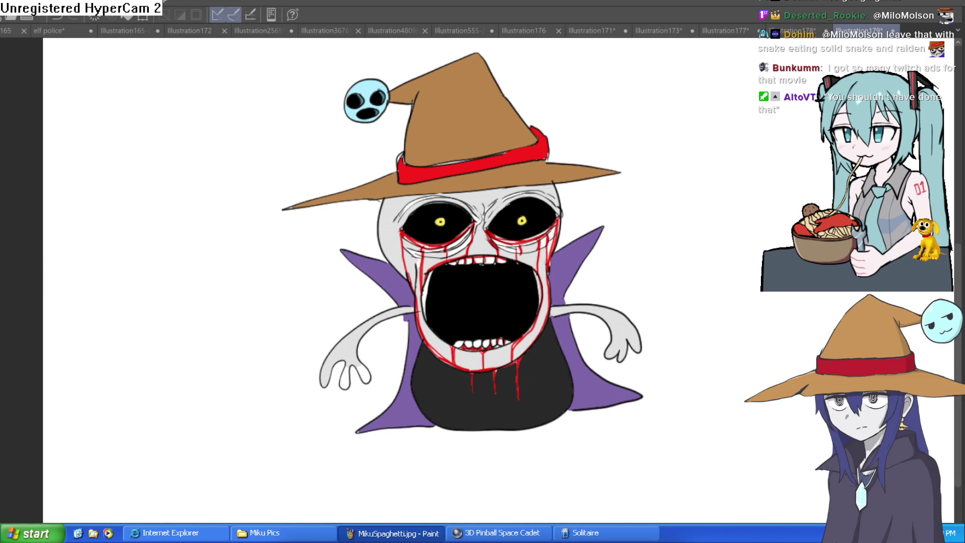
pyautogui.scroll(2, 482, 316)
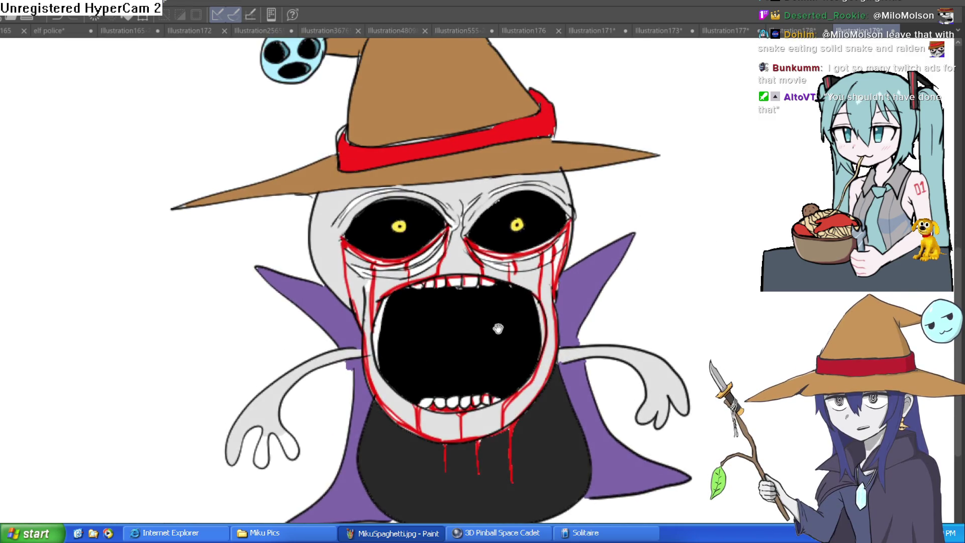
pyautogui.moveTo(498, 328); pyautogui.dragTo(505, 294)
pyautogui.scroll(-1, 517, 287)
pyautogui.scroll(1, 515, 293)
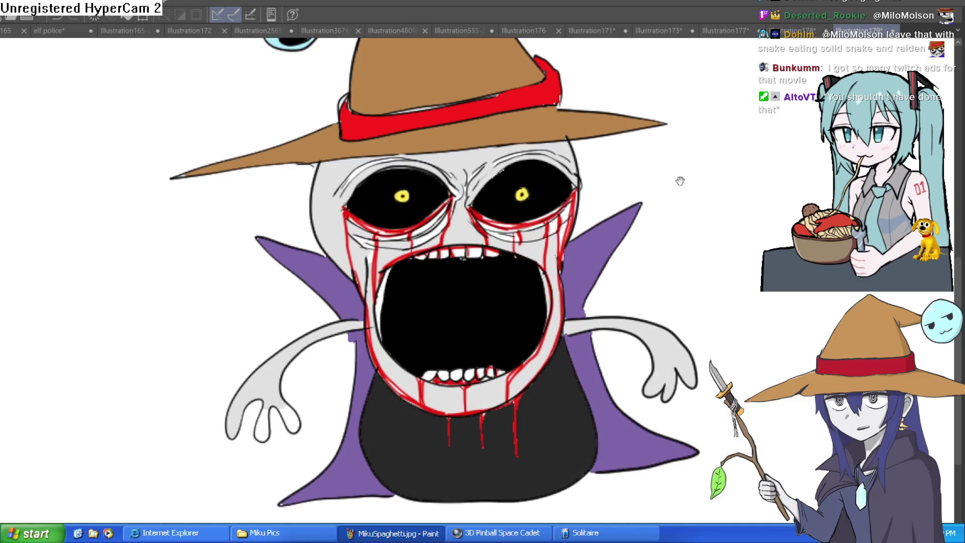
pyautogui.scroll(-1, 678, 240)
pyautogui.scroll(1, 605, 337)
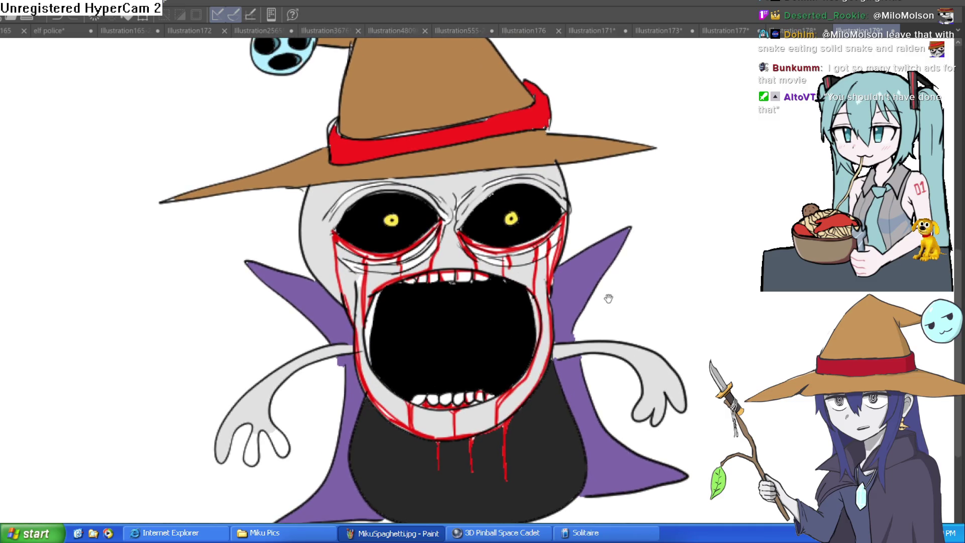
pyautogui.moveTo(607, 314); pyautogui.dragTo(607, 301)
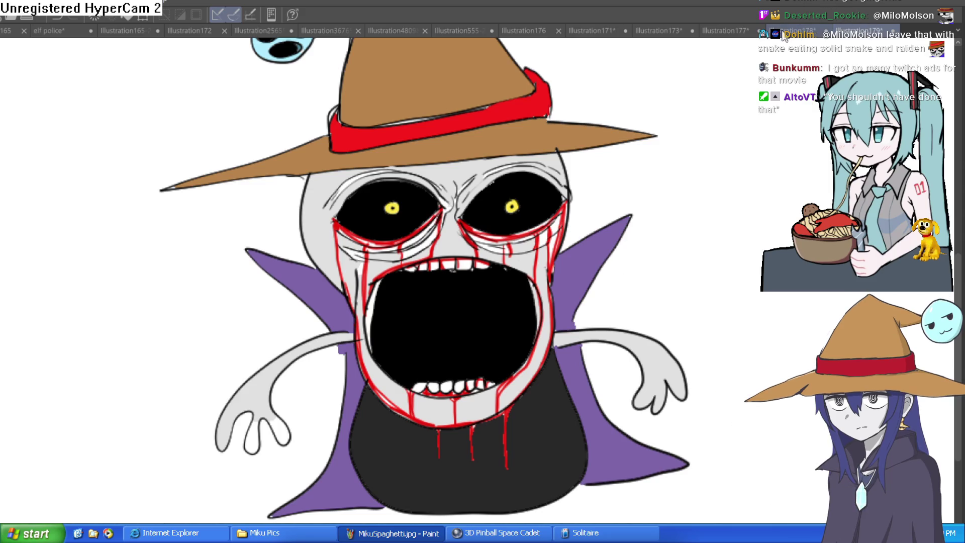
pyautogui.click(727, 30)
pyautogui.click(728, 30)
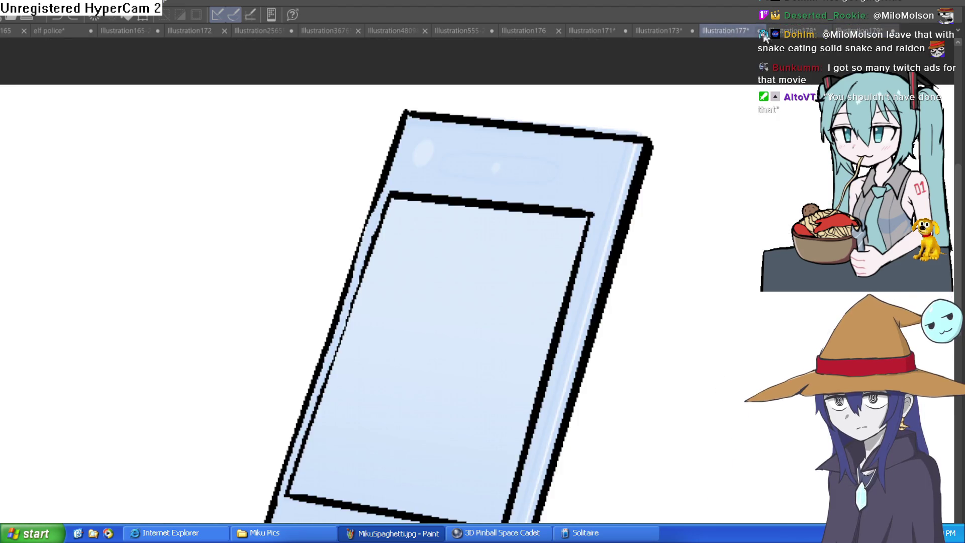
pyautogui.scroll(1, 674, 235)
pyautogui.scroll(-2, 675, 235)
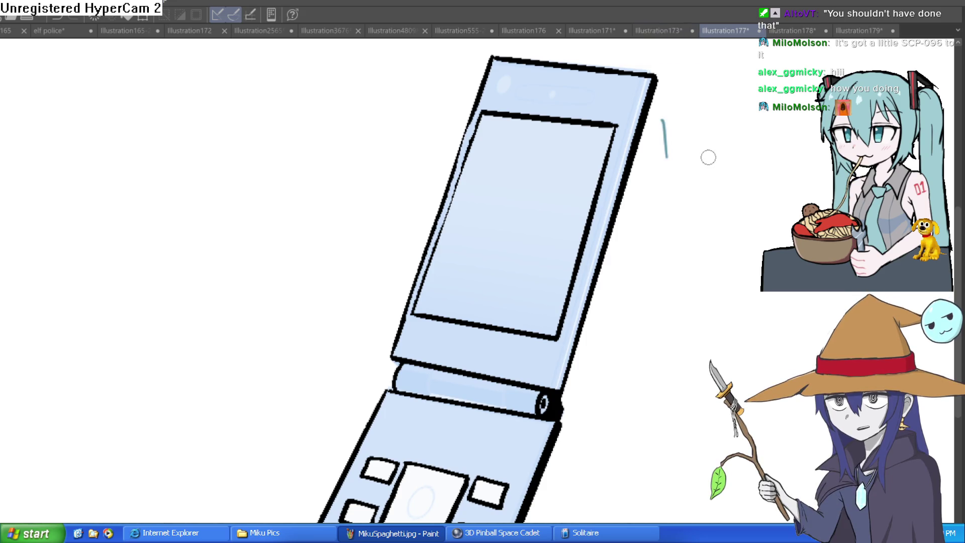
pyautogui.scroll(-3, 700, 142)
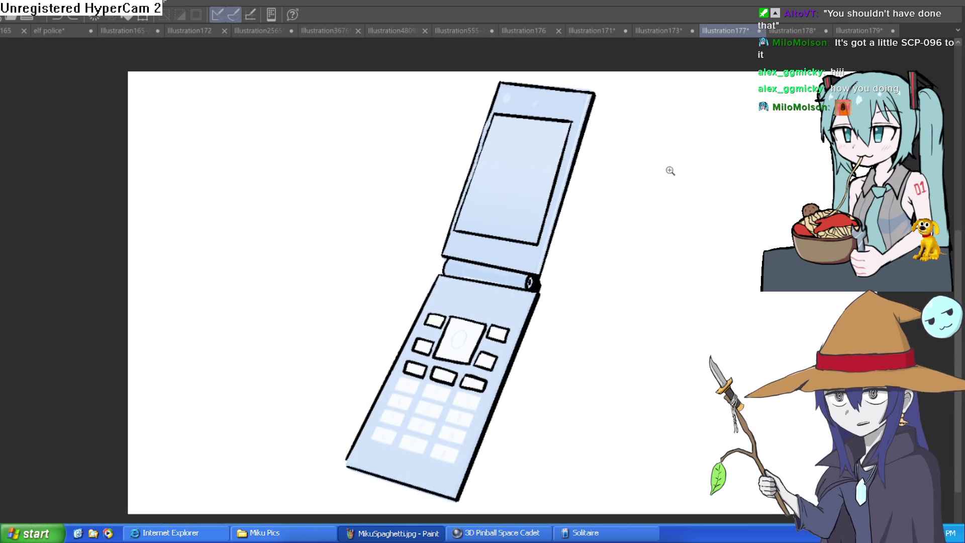
pyautogui.scroll(2, 679, 165)
pyautogui.scroll(-1, 679, 165)
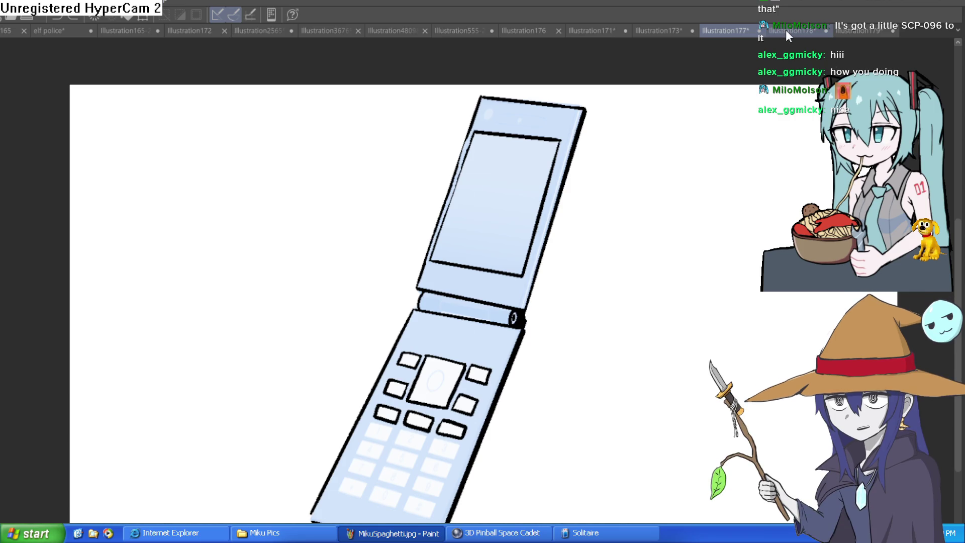
pyautogui.click(664, 30)
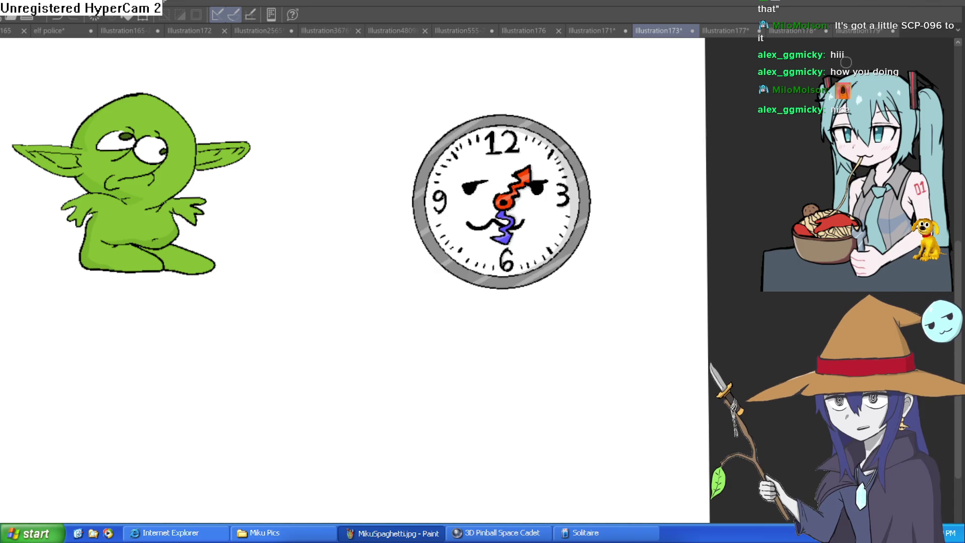
pyautogui.click(583, 30)
pyautogui.click(531, 29)
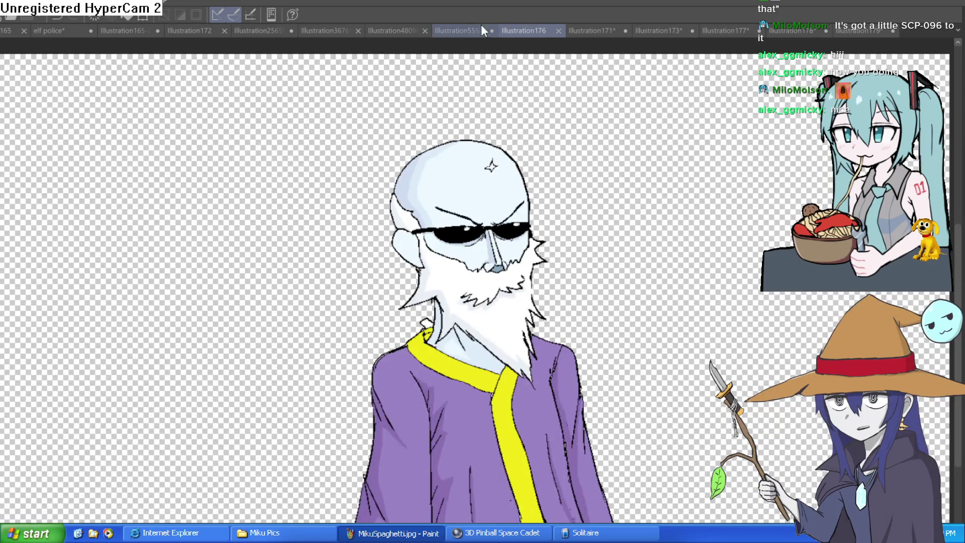
pyautogui.click(473, 29)
pyautogui.click(404, 33)
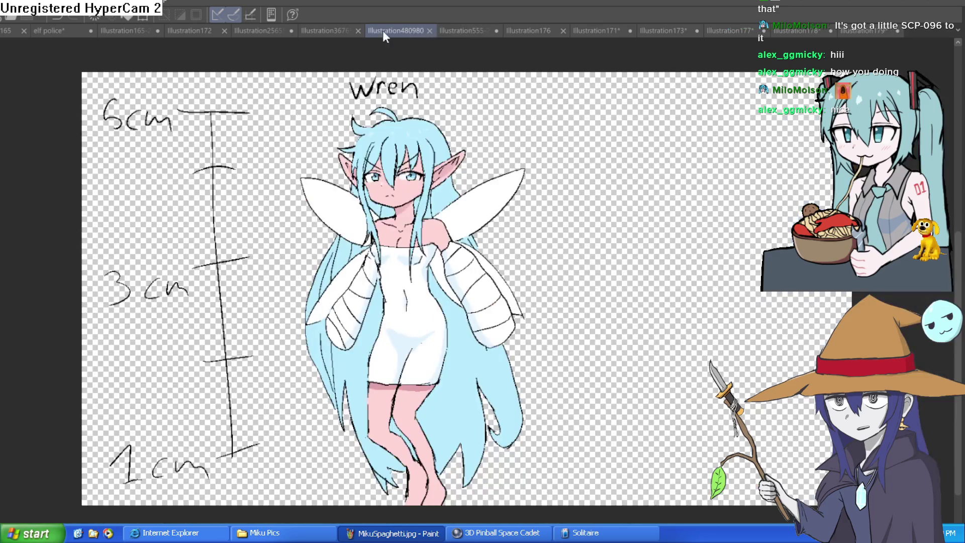
pyautogui.click(331, 32)
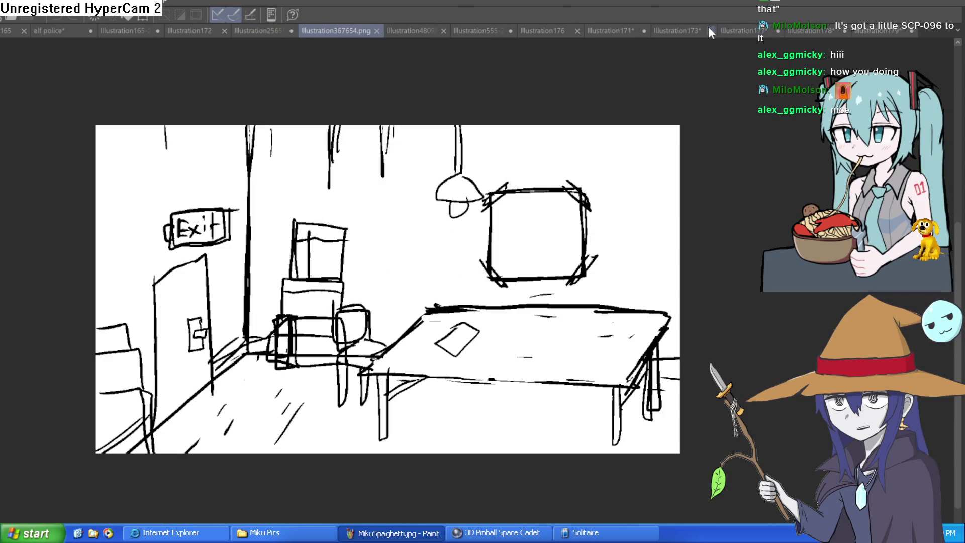
pyautogui.click(738, 31)
pyautogui.scroll(2, 573, 251)
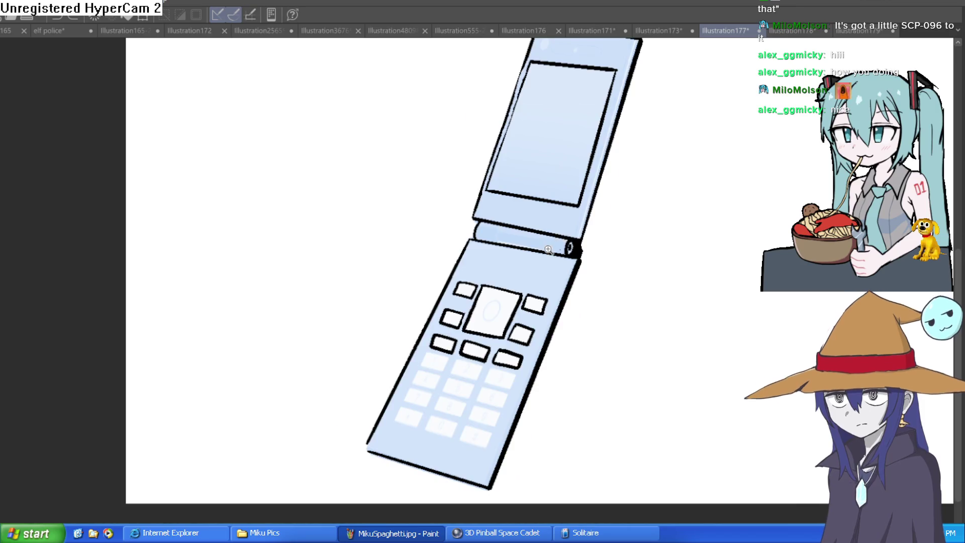
# Step: Undo a stray stroke below the keypad and thicken the lower-right button's right edge
pyautogui.scroll(4, 548, 249)
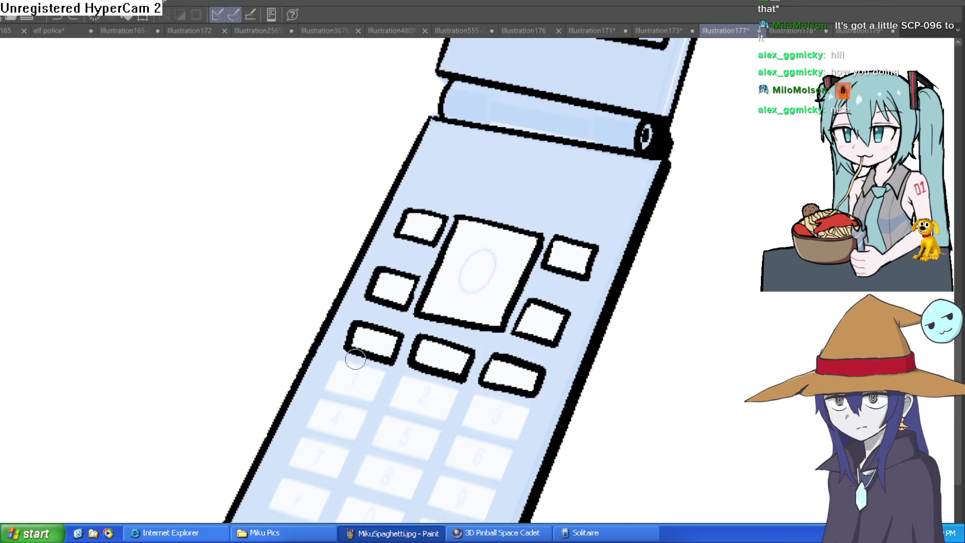
pyautogui.moveTo(338, 362); pyautogui.dragTo(400, 381)
pyautogui.hotkey('ctrl', 'z')
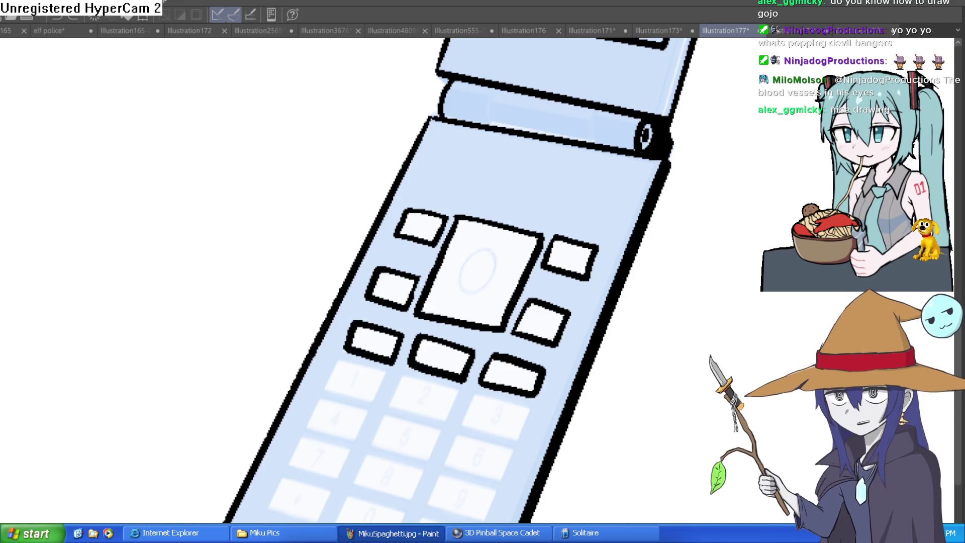
pyautogui.moveTo(542, 397)
pyautogui.mouseDown()
pyautogui.moveTo(555, 352)
pyautogui.moveTo(398, 445)
pyautogui.mouseUp()
pyautogui.moveTo(592, 214); pyautogui.dragTo(505, 234)
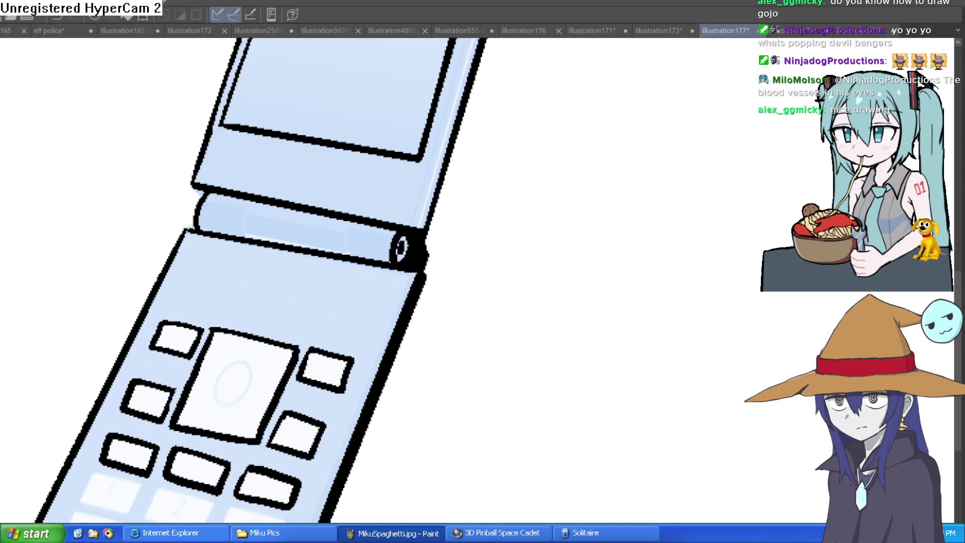
pyautogui.moveTo(543, 224); pyautogui.dragTo(754, 257)
# Step: In blank space beside the phone, draw the head's centre line and both sides of the jaw
pyautogui.hotkey('ctrl', 'z')
pyautogui.moveTo(703, 311)
pyautogui.mouseDown()
pyautogui.moveTo(638, 323)
pyautogui.moveTo(537, 273)
pyautogui.moveTo(484, 267)
pyautogui.mouseUp()
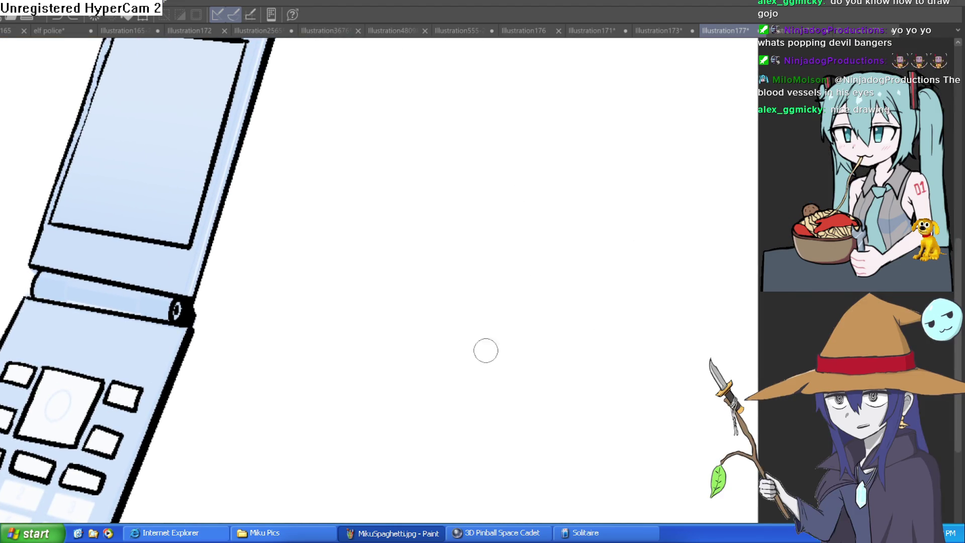
pyautogui.moveTo(473, 173)
pyautogui.mouseDown()
pyautogui.moveTo(405, 325)
pyautogui.moveTo(558, 233)
pyautogui.moveTo(472, 170)
pyautogui.moveTo(425, 181)
pyautogui.moveTo(416, 381)
pyautogui.moveTo(598, 273)
pyautogui.moveTo(457, 170)
pyautogui.moveTo(501, 378)
pyautogui.mouseUp()
pyautogui.hotkey('ctrl', 'z')
pyautogui.hotkey('ctrl', 'z')
pyautogui.moveTo(491, 167)
pyautogui.mouseDown()
pyautogui.moveTo(472, 198)
pyautogui.moveTo(485, 377)
pyautogui.moveTo(437, 304)
pyautogui.mouseUp()
pyautogui.moveTo(307, 189)
pyautogui.mouseDown()
pyautogui.moveTo(319, 301)
pyautogui.moveTo(430, 392)
pyautogui.mouseUp()
pyautogui.moveTo(407, 254)
pyautogui.mouseDown()
pyautogui.moveTo(434, 404)
pyautogui.moveTo(541, 296)
pyautogui.moveTo(542, 321)
pyautogui.moveTo(534, 329)
pyautogui.moveTo(522, 290)
pyautogui.mouseUp()
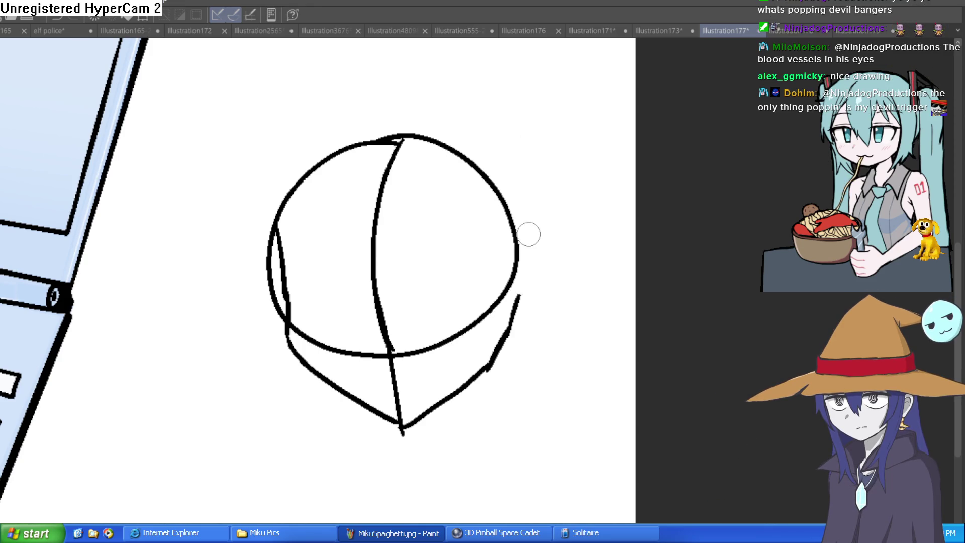
# Step: Erase the jaw segment near the base of the ear
pyautogui.moveTo(542, 258); pyautogui.dragTo(521, 224)
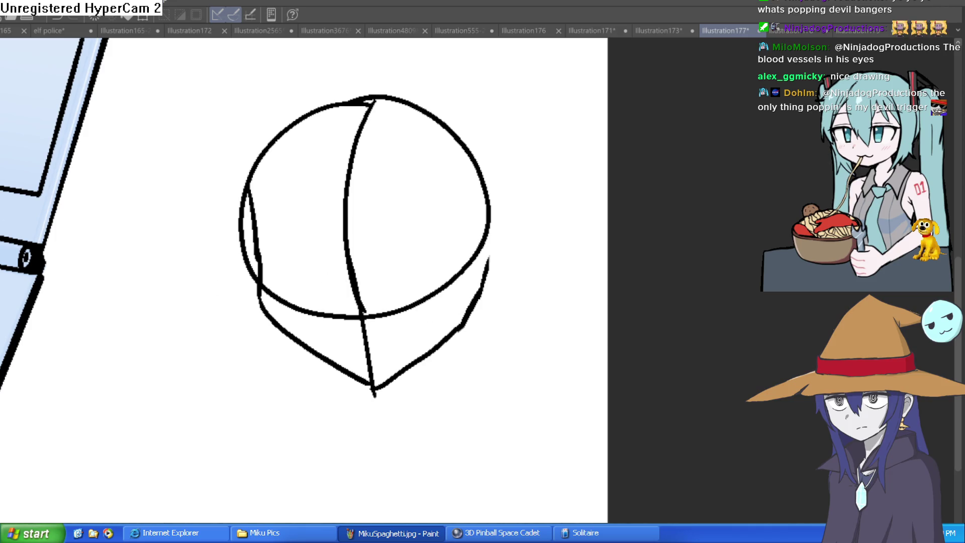
pyautogui.moveTo(535, 215)
pyautogui.mouseDown()
pyautogui.moveTo(508, 222)
pyautogui.moveTo(501, 211)
pyautogui.moveTo(499, 259)
pyautogui.moveTo(463, 285)
pyautogui.mouseUp()
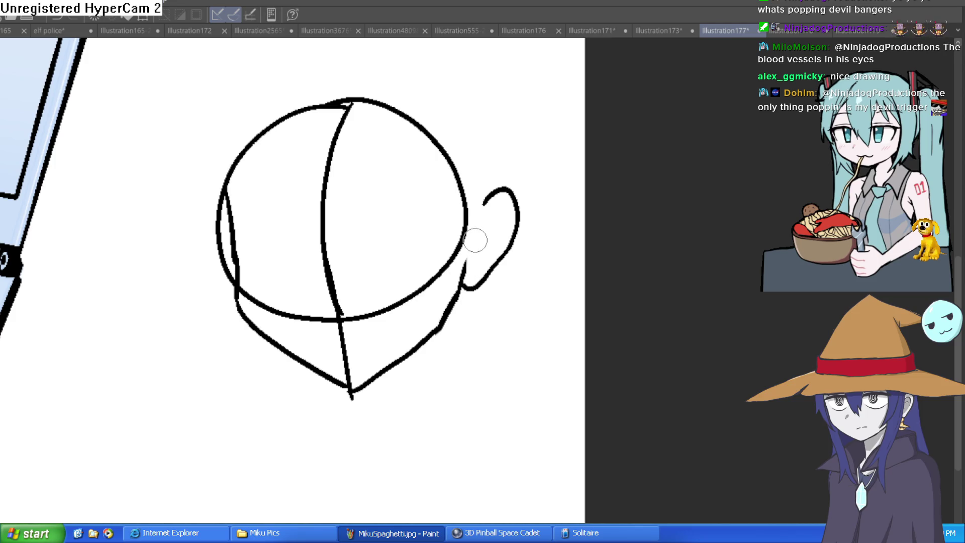
pyautogui.moveTo(467, 248); pyautogui.dragTo(466, 272)
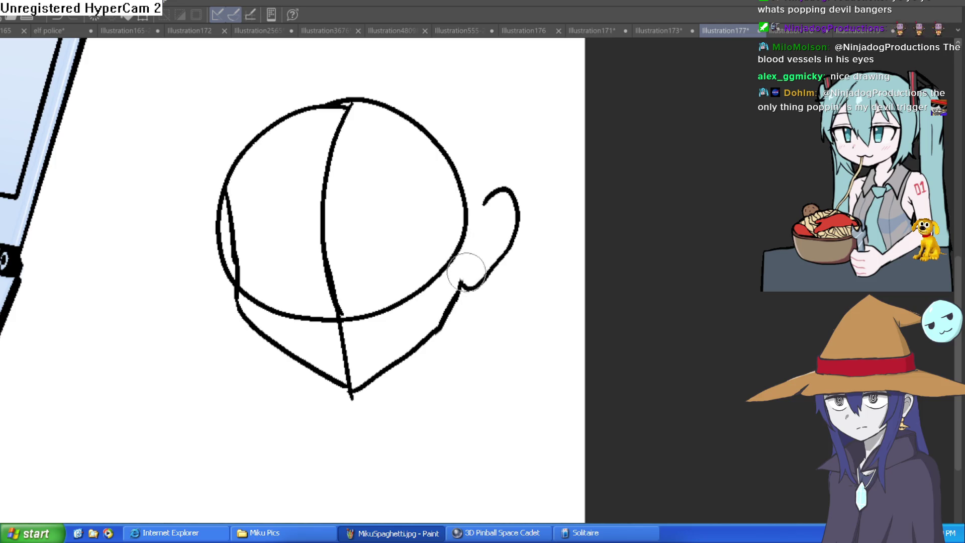